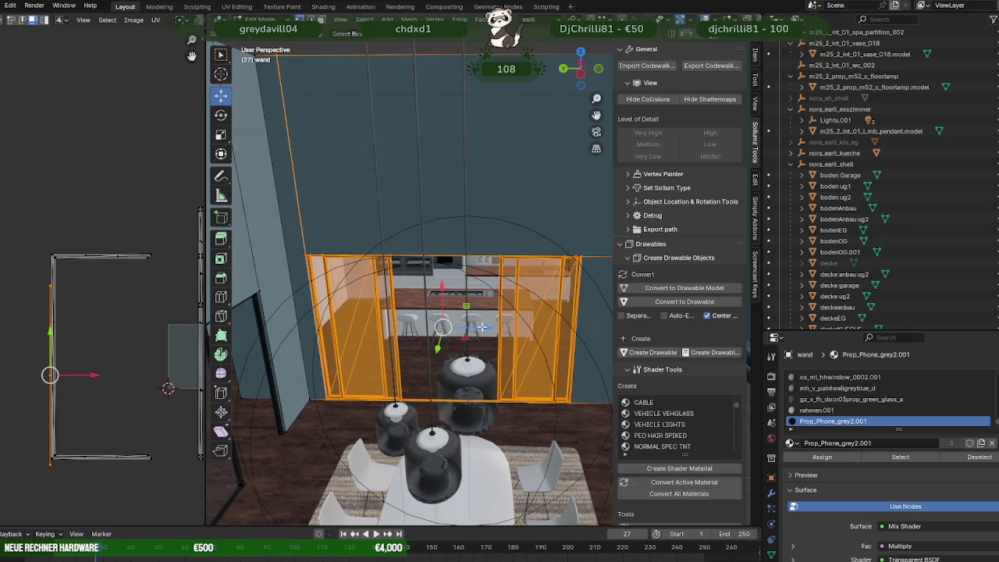
Step: Nudge the wand mesh's glass window frames along the axis and return to Object Mode
click(501, 326)
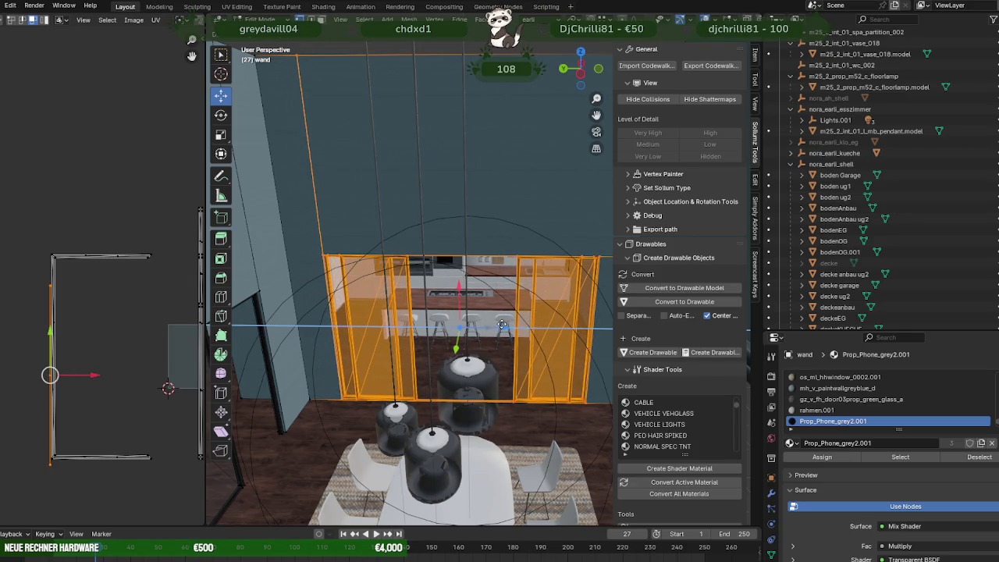
scroll(down, 3)
scroll(down, 3)
scroll(down, 3)
drag(511, 320, 509, 322)
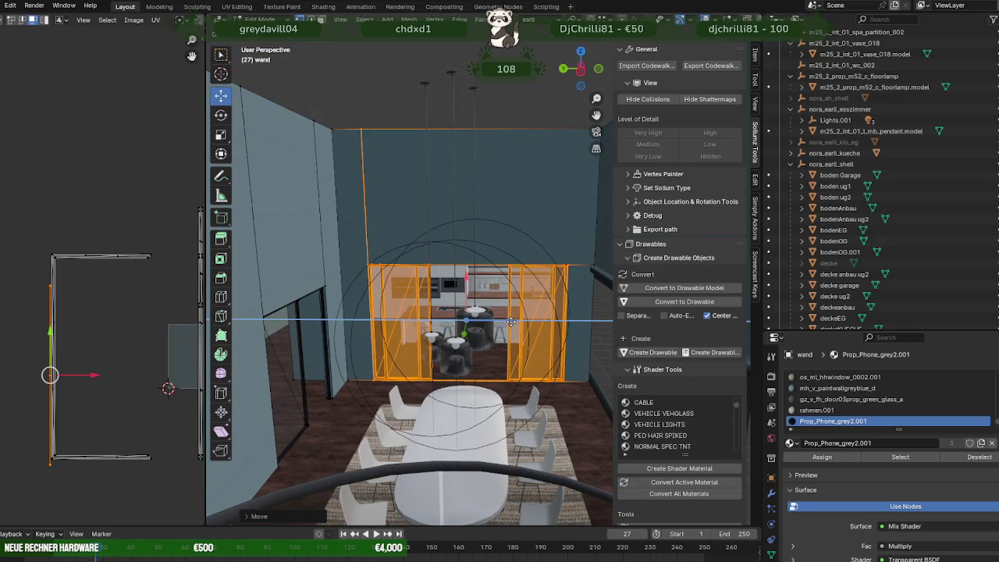
click(509, 321)
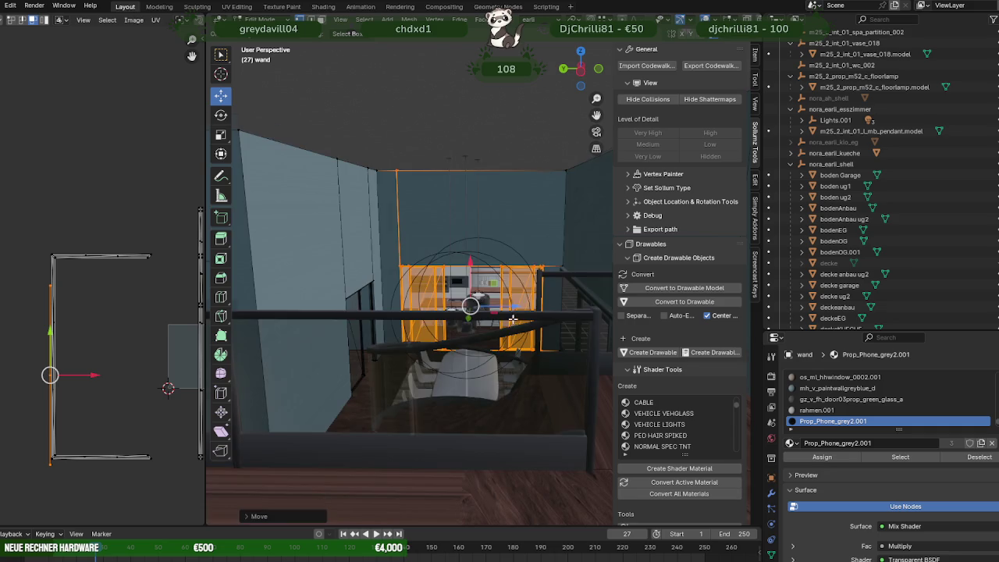
key(Tab)
drag(511, 320, 403, 383)
scroll(up, 3)
Step: Zoom and orbit around the room to an angled view of the counter
scroll(down, 3)
scroll(down, 3)
scroll(down, 3)
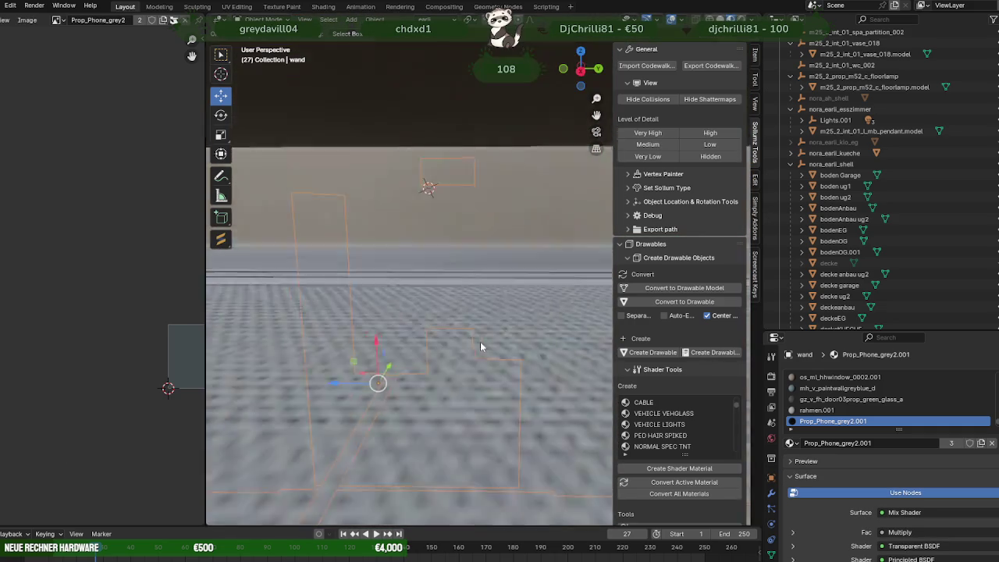
scroll(down, 3)
scroll(up, 3)
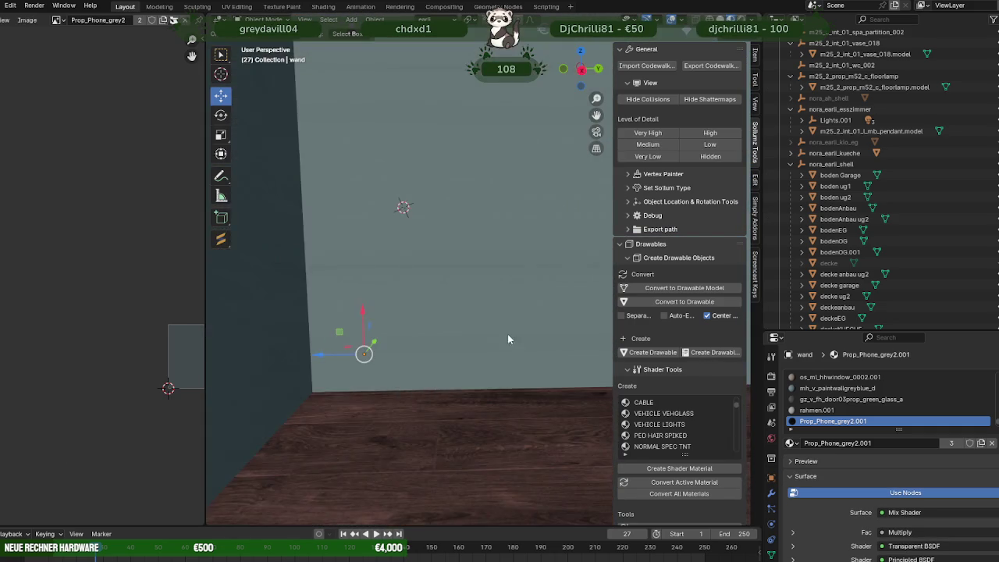
scroll(down, 3)
drag(537, 340, 500, 322)
scroll(up, 3)
scroll(down, 3)
scroll(up, 3)
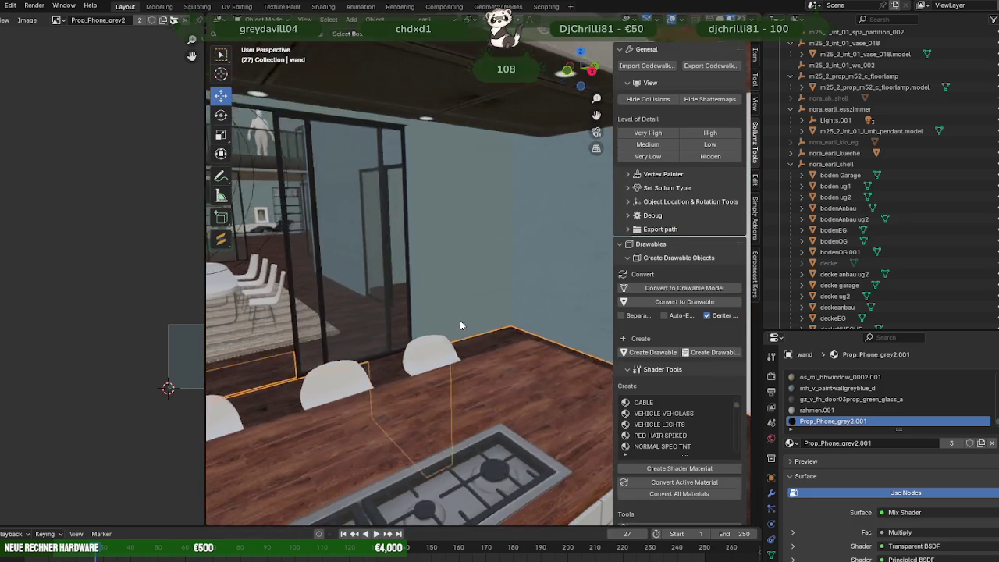
scroll(up, 3)
scroll(down, 3)
Step: Orbit past the chairs and glass room to look down over the railing
drag(479, 326, 494, 333)
scroll(up, 3)
scroll(down, 3)
drag(408, 344, 503, 341)
scroll(up, 3)
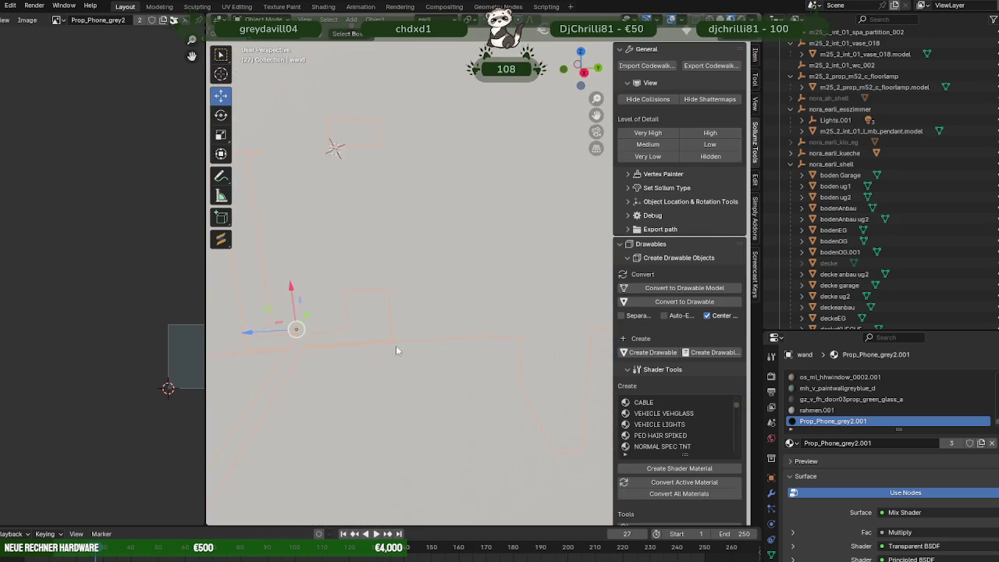
scroll(down, 3)
drag(394, 345, 560, 344)
scroll(up, 3)
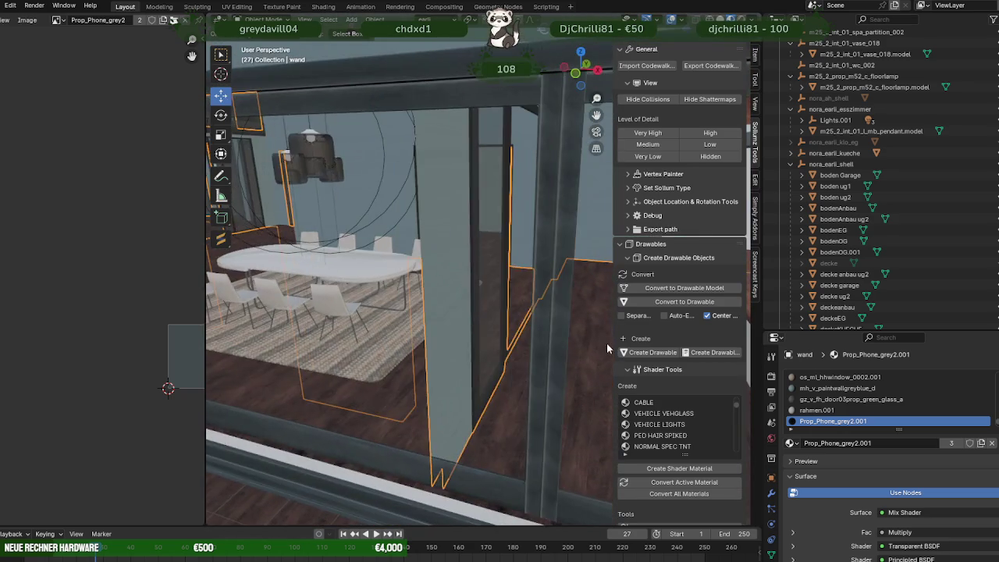
scroll(down, 3)
drag(495, 351, 526, 335)
scroll(up, 3)
Step: In Edit Mode, select the light-blue wandhellblau2 wall face, then return to Object Mode
key(Tab)
click(441, 350)
click(562, 382)
key(Tab)
scroll(down, 3)
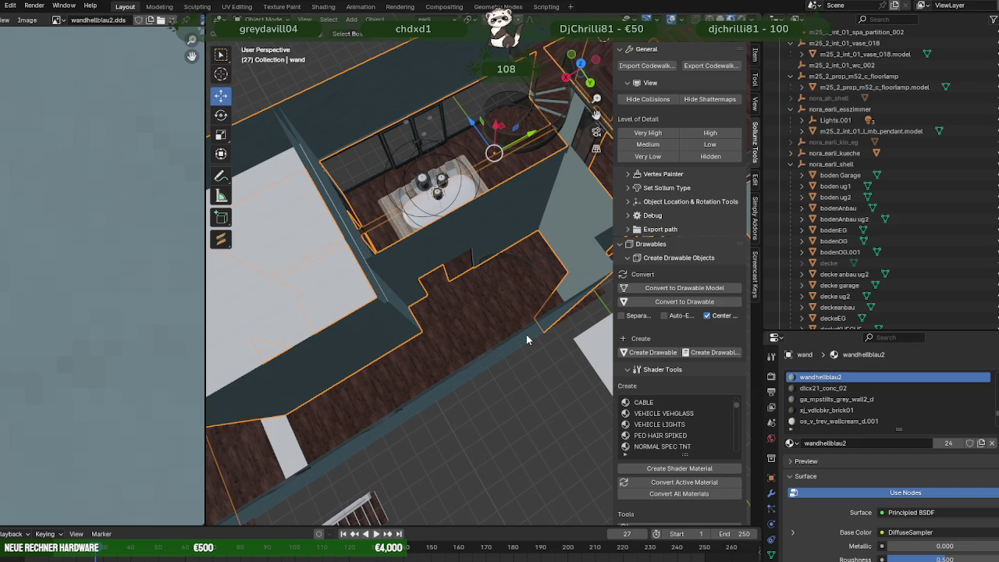
Step: Slide the interior wall face along Y to meet the corner, then select the bodenEG floor
drag(557, 285, 479, 335)
key(Tab)
click(537, 274)
drag(542, 312, 457, 395)
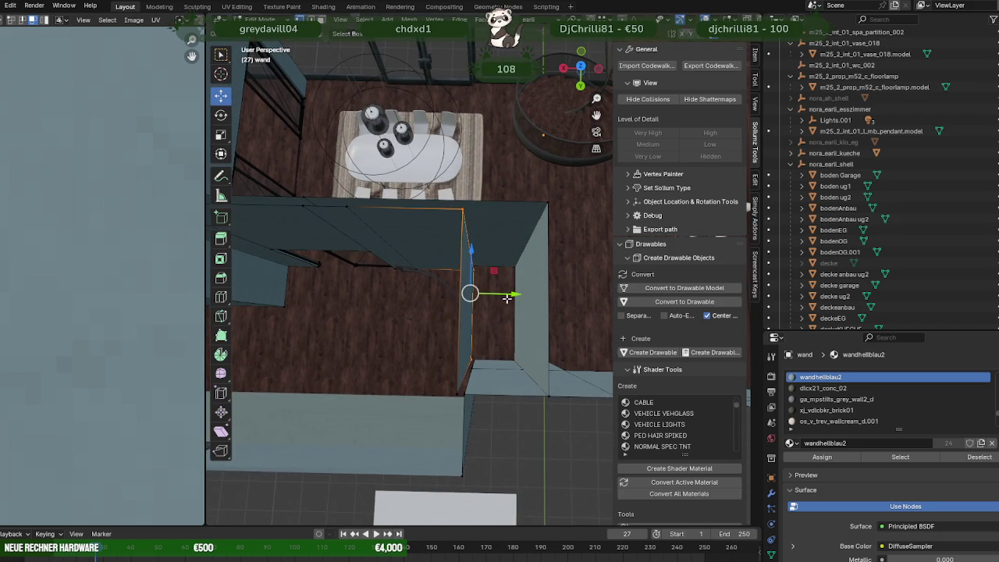
drag(507, 297, 475, 299)
key(ctrl+z)
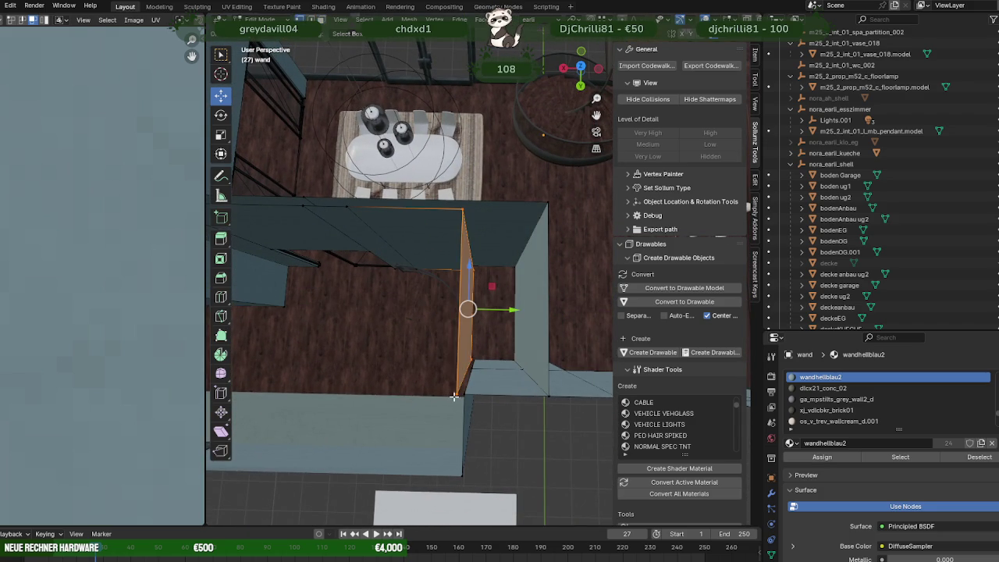
drag(505, 310, 466, 382)
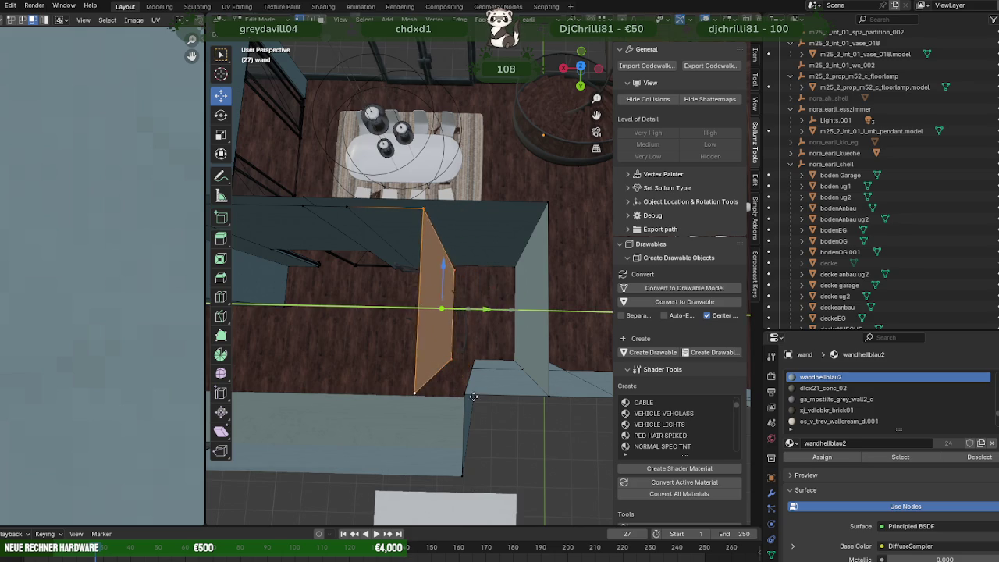
drag(475, 312, 473, 306)
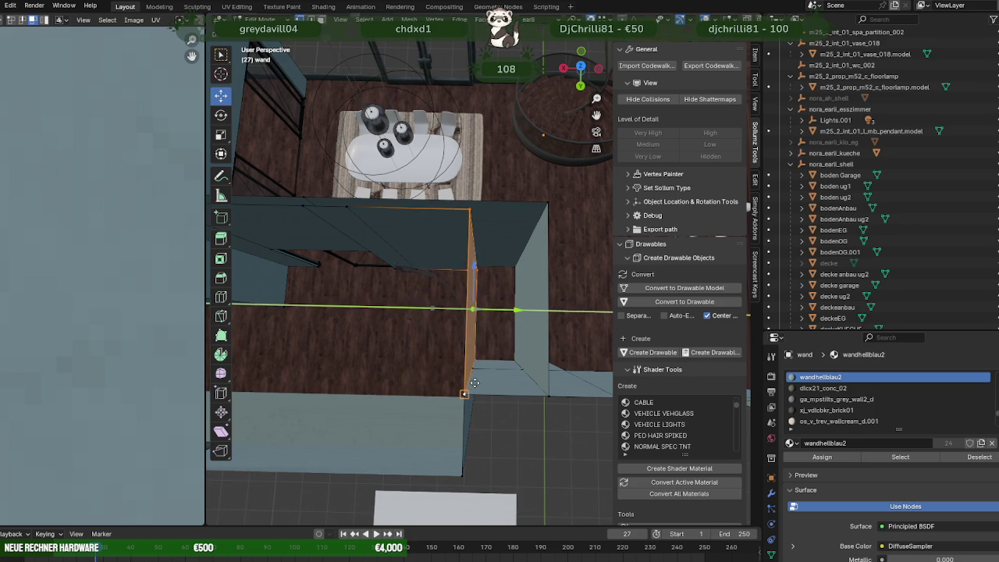
drag(473, 305, 422, 339)
click(416, 338)
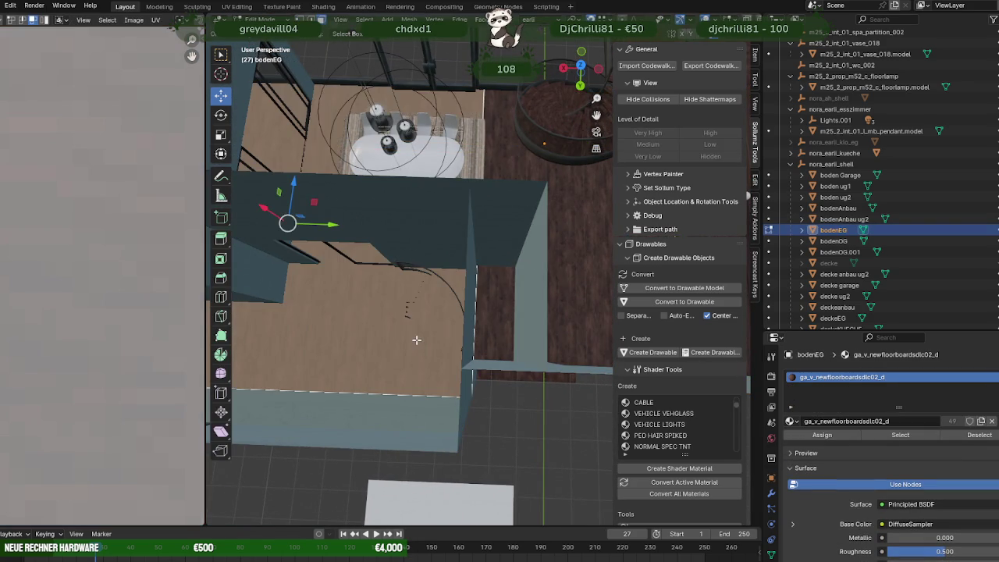
drag(418, 328, 426, 263)
Step: Subdivide the bodenEG floor faces from the Face menu
right_click(425, 238)
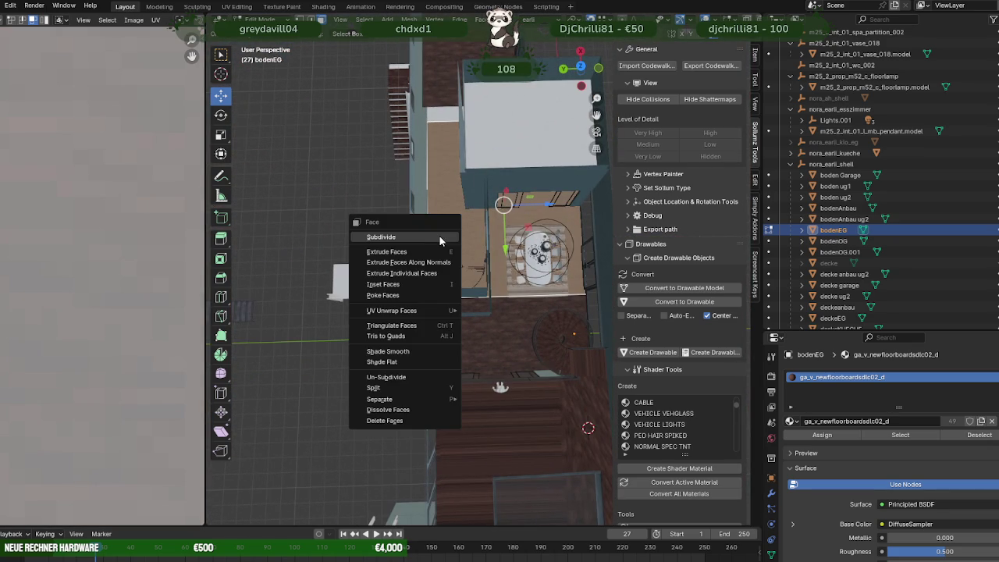
click(415, 237)
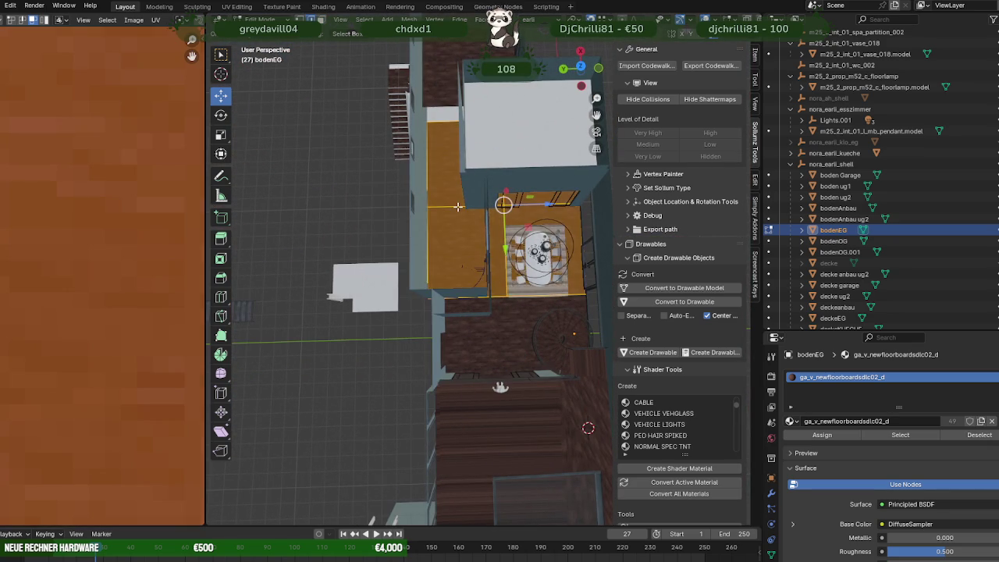
drag(463, 228, 522, 197)
drag(454, 238, 535, 252)
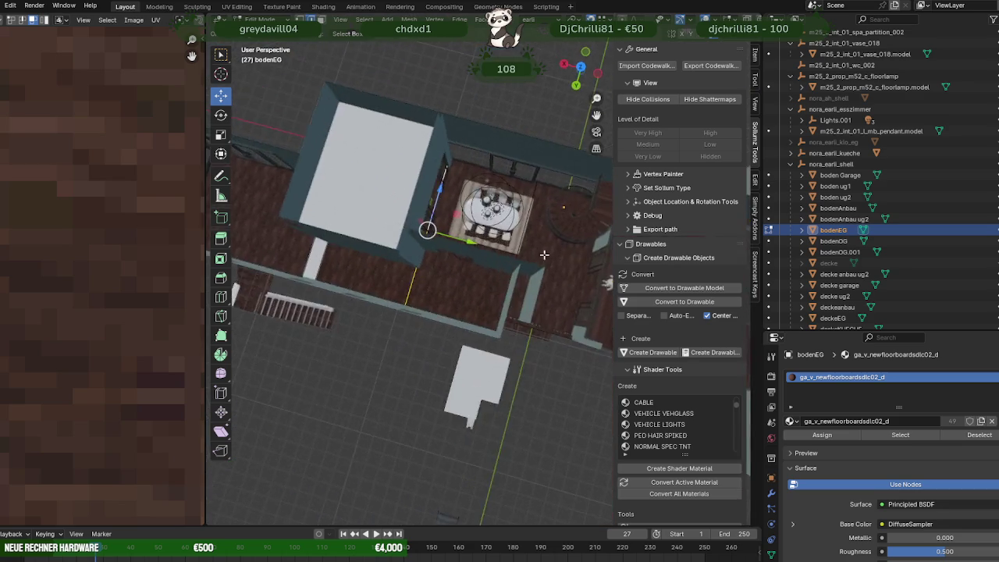
scroll(up, 3)
scroll(up, 3)
drag(463, 241, 499, 295)
Step: Move the floor along the Y axis and switch to wireframe view
key(g)
key(y)
click(499, 256)
scroll(up, 3)
key(shift+z)
key(shift+z)
scroll(up, 3)
Step: Slide the right bodenEG floor section along the X axis
drag(520, 328, 395, 317)
click(540, 319)
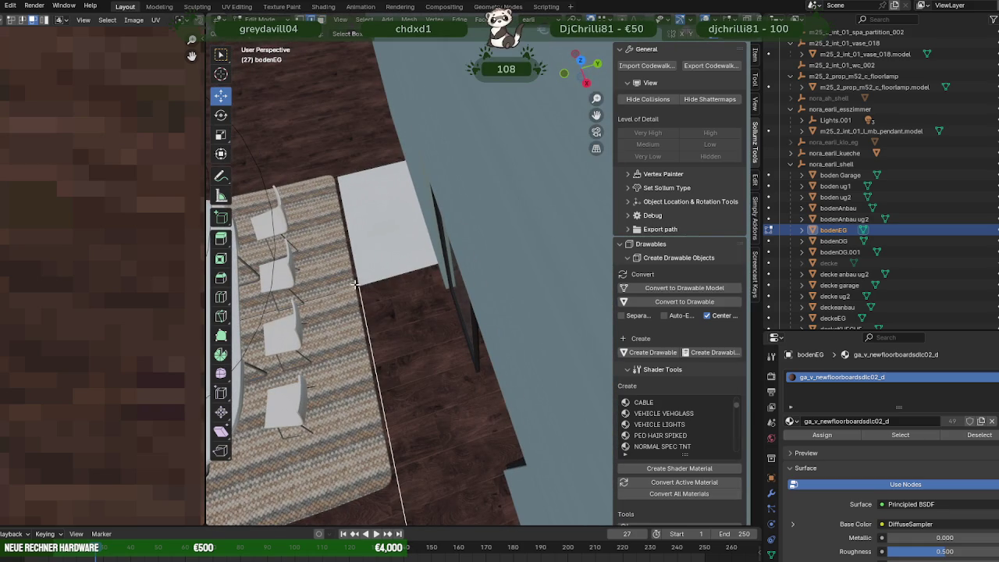
drag(354, 275, 439, 340)
drag(431, 341, 498, 169)
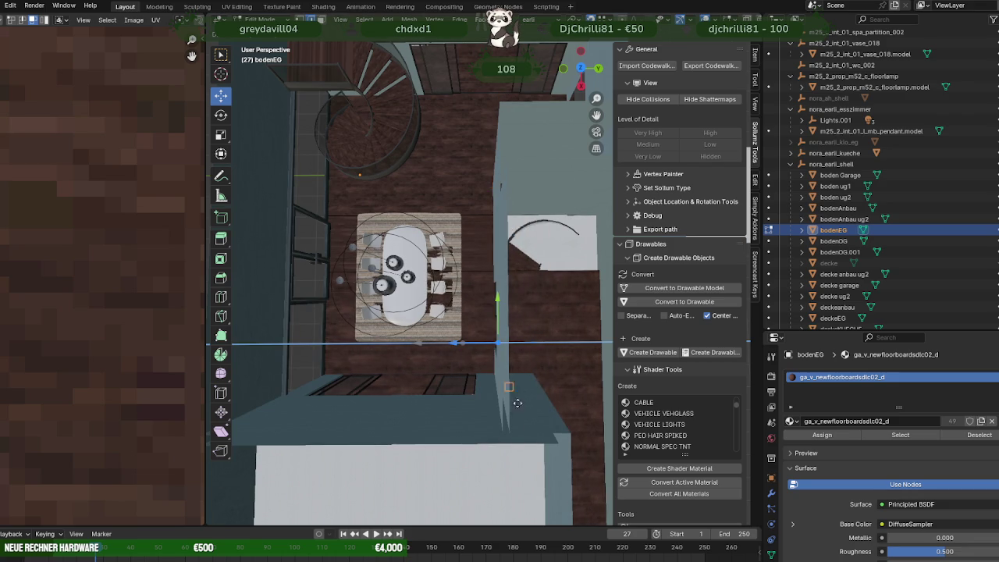
drag(511, 431, 511, 431)
drag(511, 431, 519, 277)
Step: Return to Object Mode and hide the decke ug2 ceiling
key(Tab)
click(551, 356)
key(h)
scroll(down, 3)
Step: Transform the rahmen.001 spiral staircase along the Y axis in Edit Mode
click(529, 272)
key(Tab)
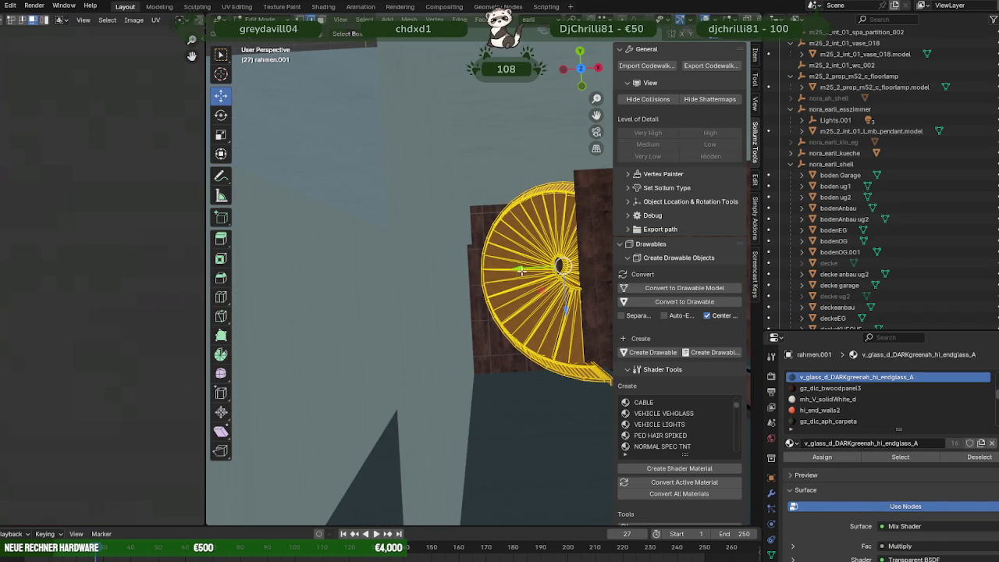
key(r)
key(y)
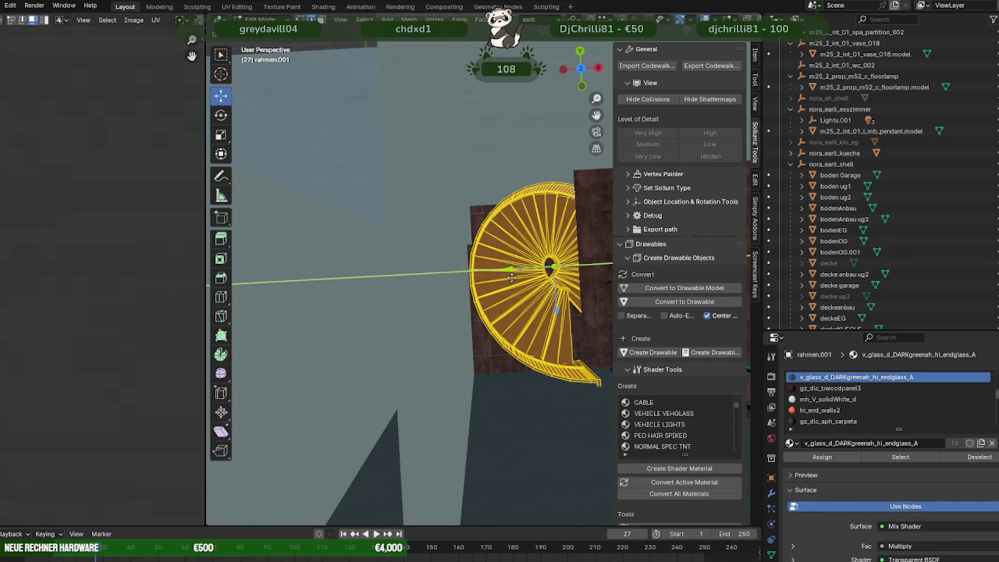
key(Escape)
drag(511, 277, 471, 364)
scroll(up, 3)
scroll(up, 3)
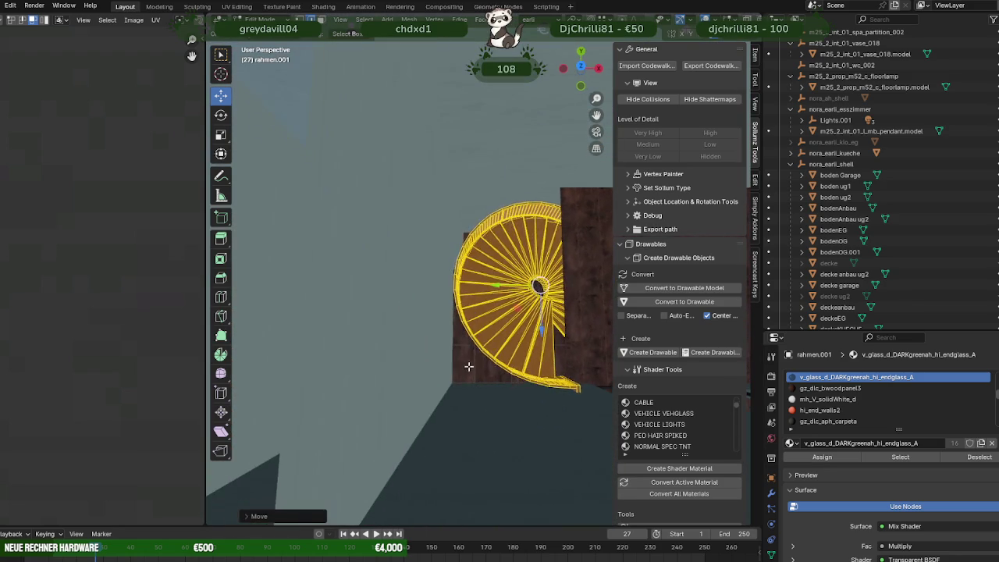
Step: Return to Object Mode and select the bodenEG floor
key(Tab)
drag(562, 300, 555, 241)
click(555, 238)
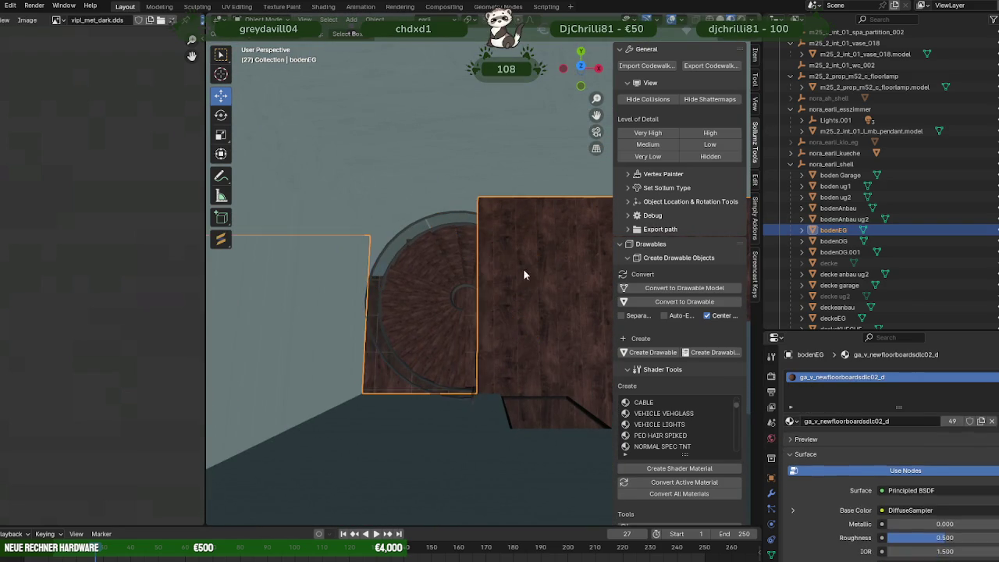
Step: Review the bodenEG floor top-down in Edit Mode, then close Blender
key(Tab)
drag(476, 343, 497, 317)
scroll(up, 3)
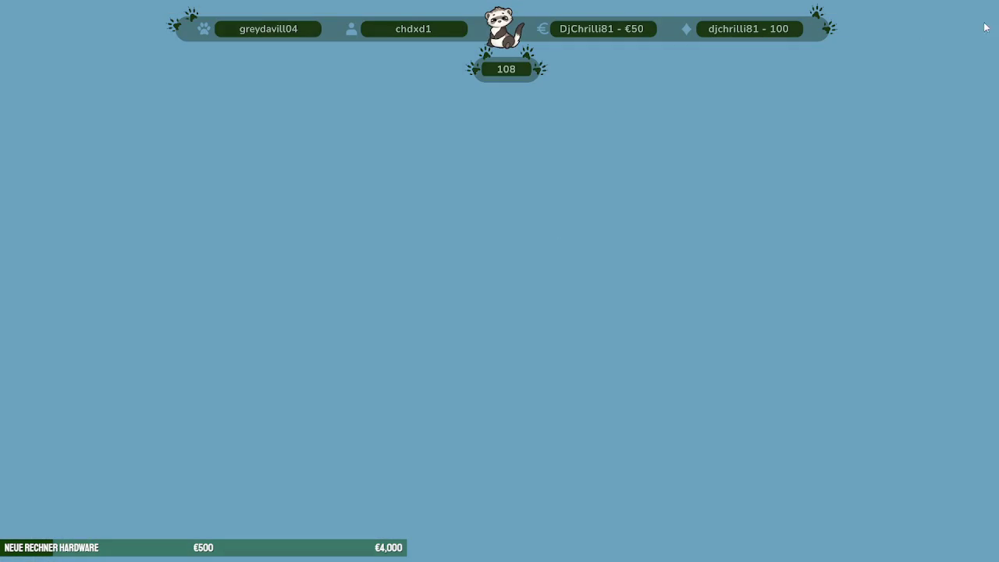
click(985, 12)
Step: Enable right-click mouse selection in the Selection panel and open the Project window
click(965, 26)
click(909, 42)
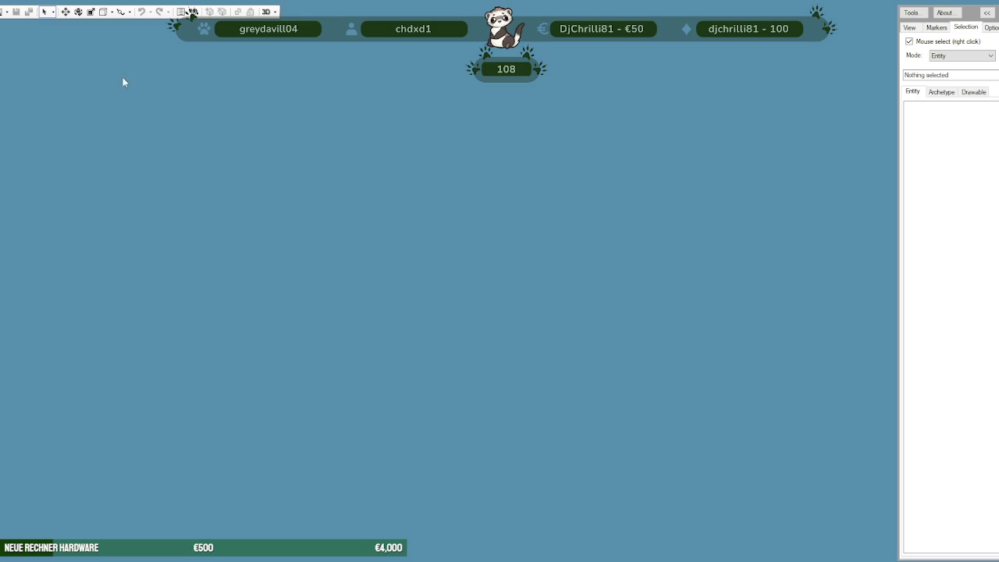
click(4, 11)
click(11, 51)
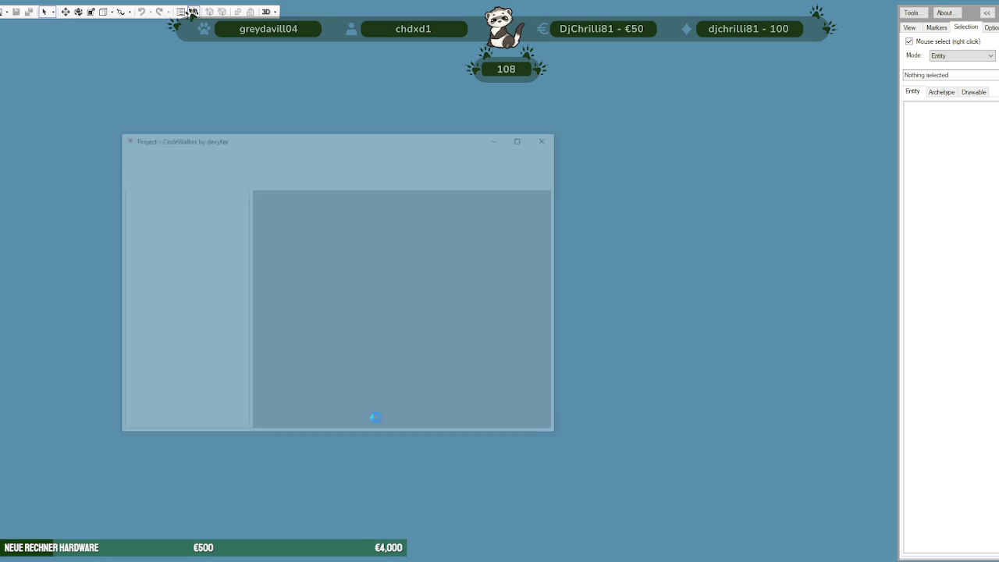
Step: Load the elliot-police-mrpd folder from stream, accepting the large-folder warning
click(427, 136)
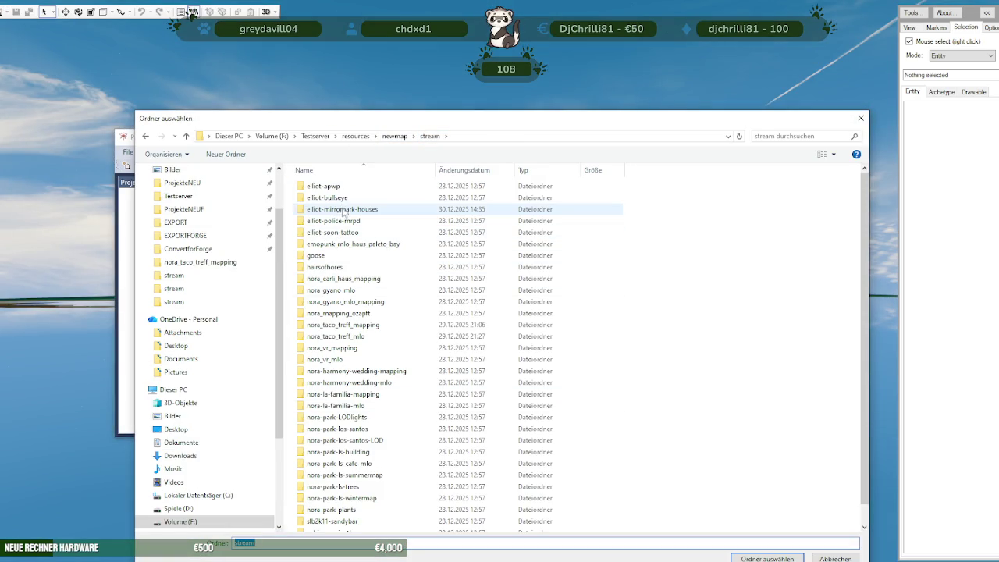
double_click(331, 223)
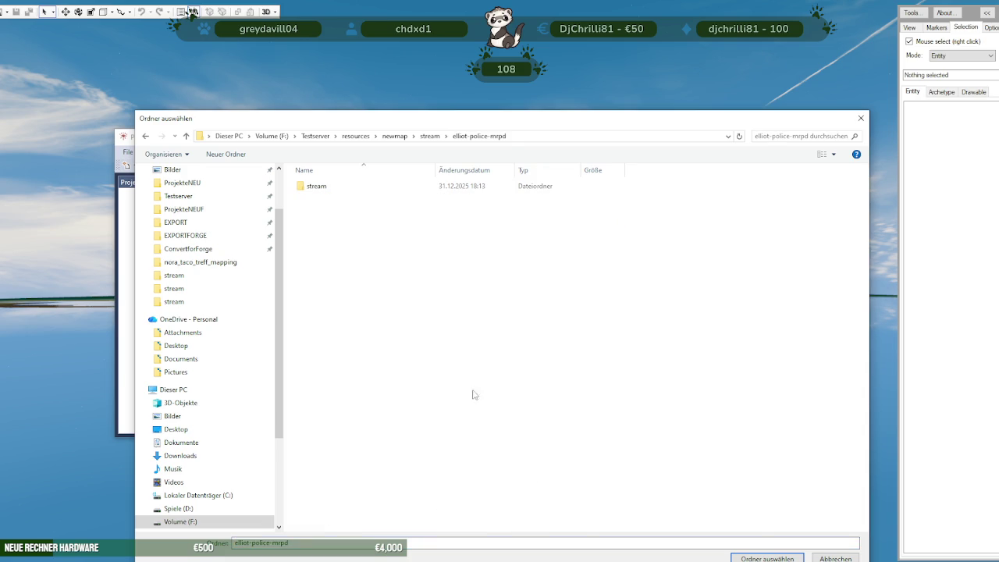
key(Return)
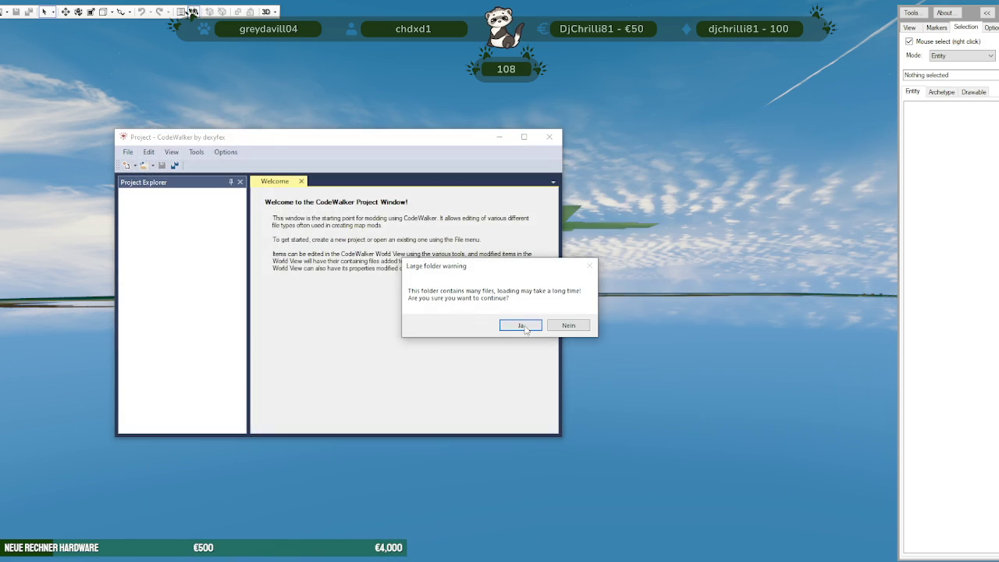
key(Return)
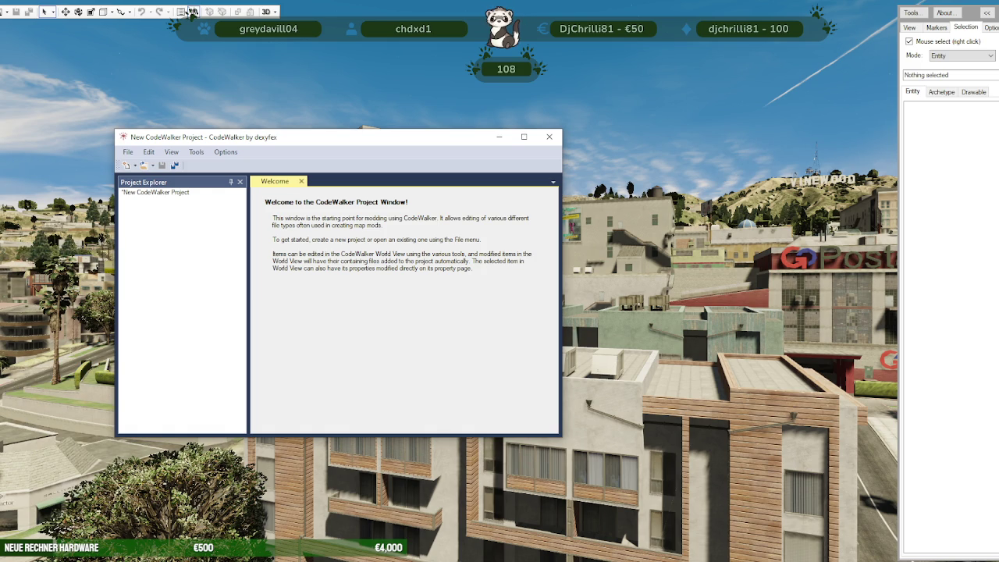
Step: Move the project window aside and fly the view into downtown
click(192, 12)
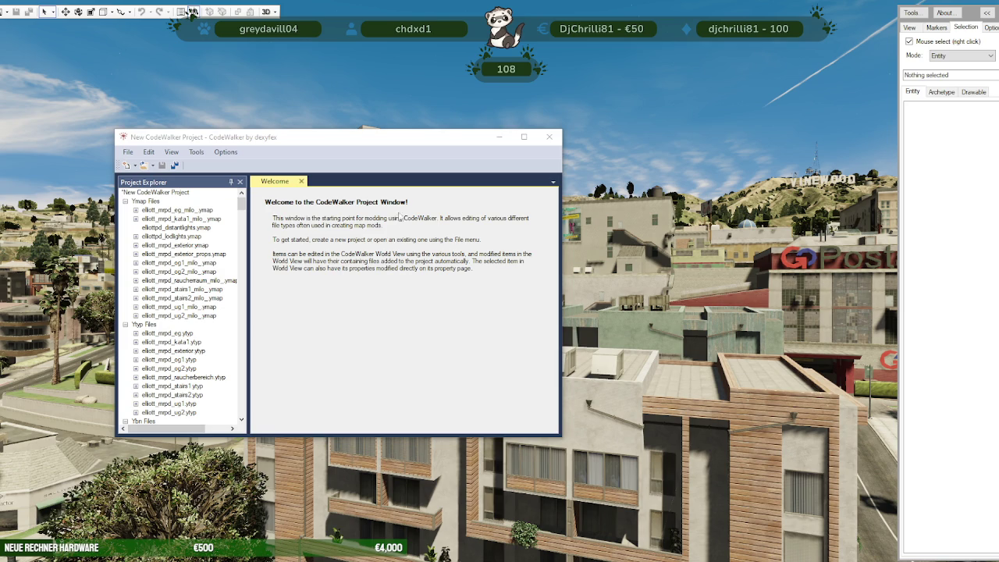
drag(414, 149, 164, 262)
click(192, 12)
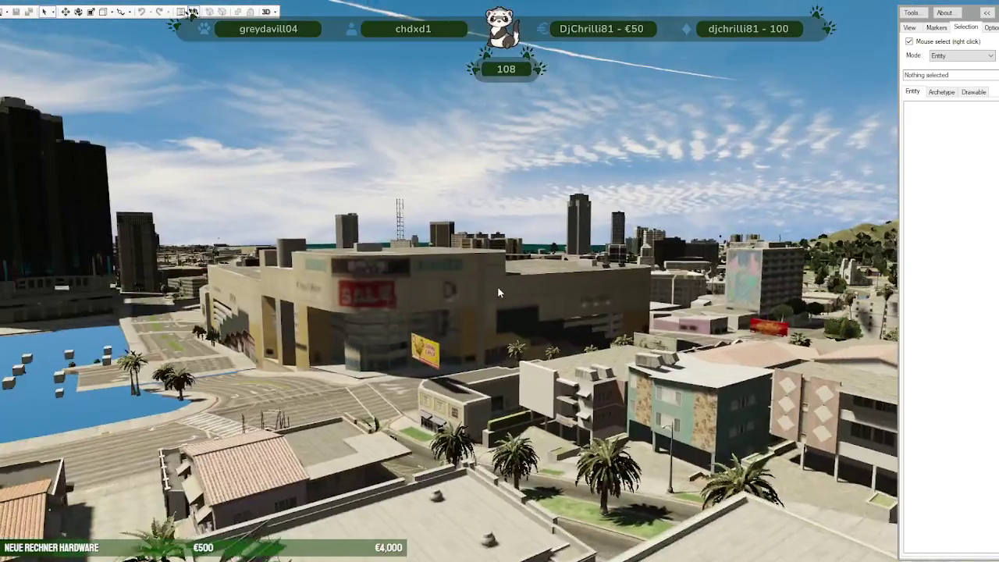
drag(402, 269, 566, 390)
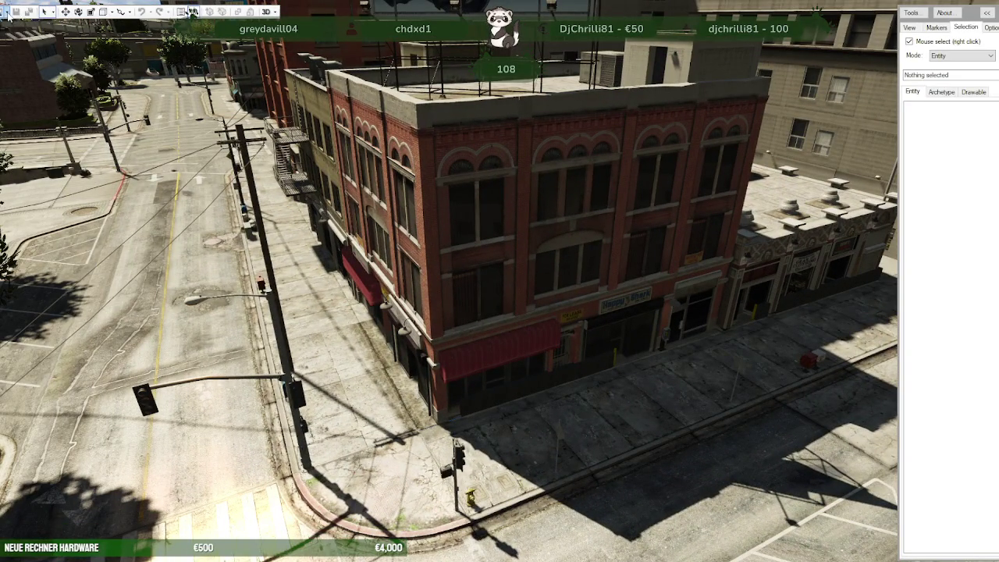
Step: Load the nora-park-los-santos folder via Open Folder
click(5, 11)
click(34, 48)
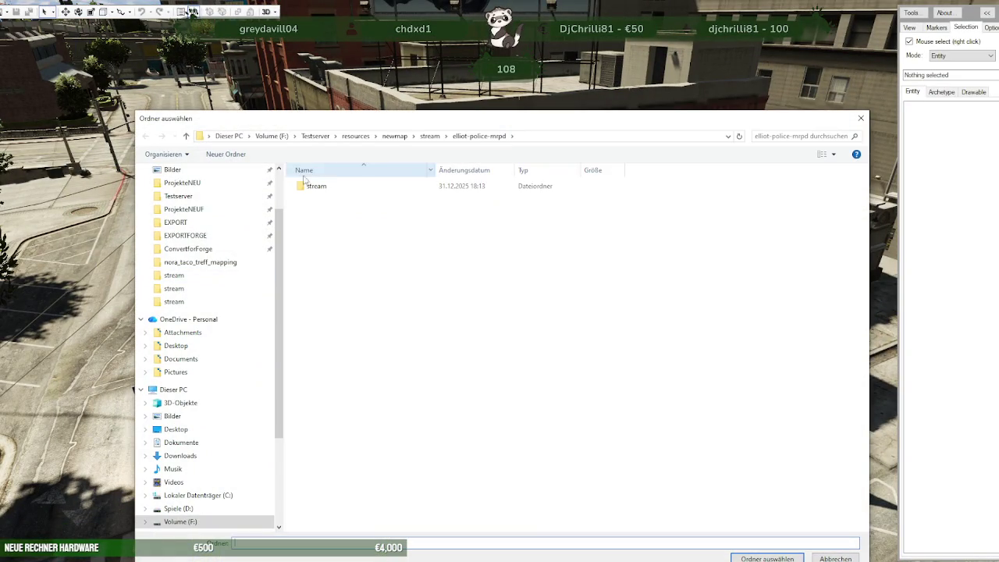
click(425, 137)
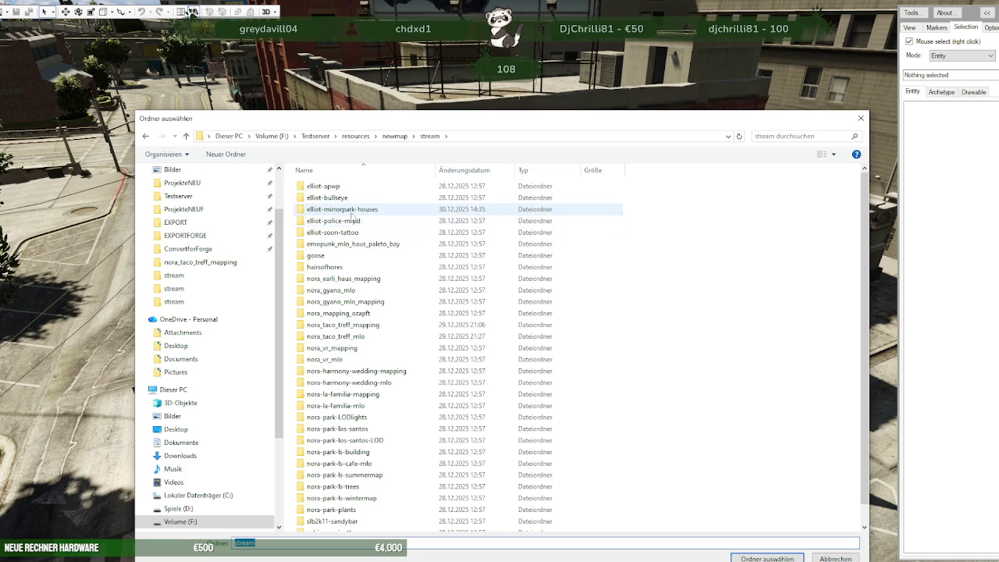
click(364, 429)
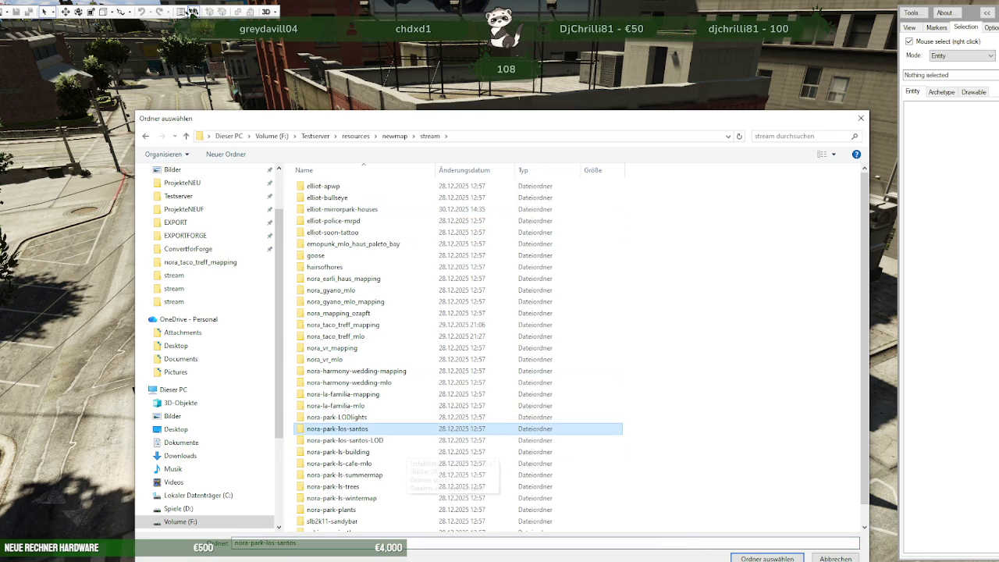
click(767, 557)
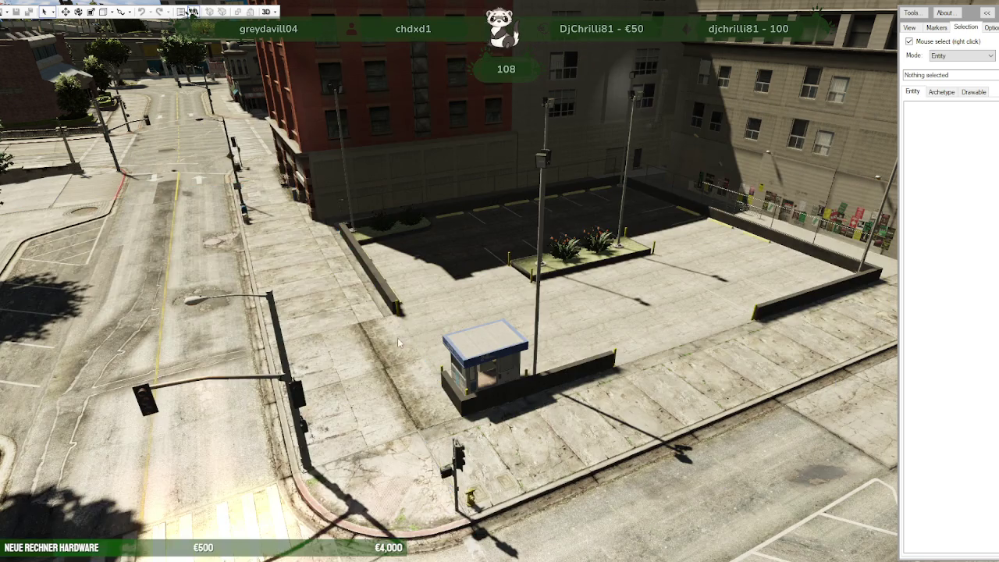
Step: Give dt1_19_ground and dt1_18_ground the road's Lod Dist of 112
click(422, 181)
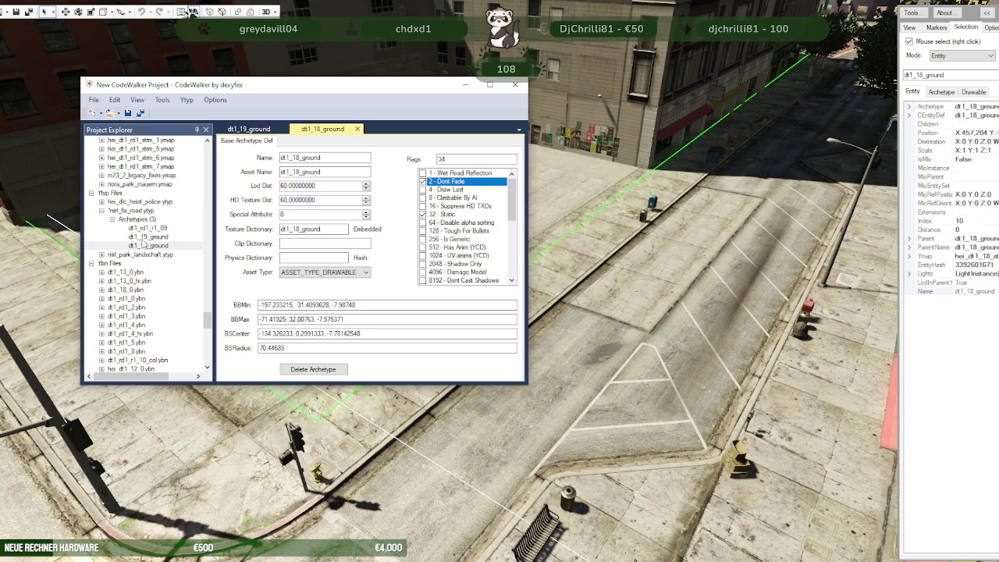
click(148, 236)
click(149, 227)
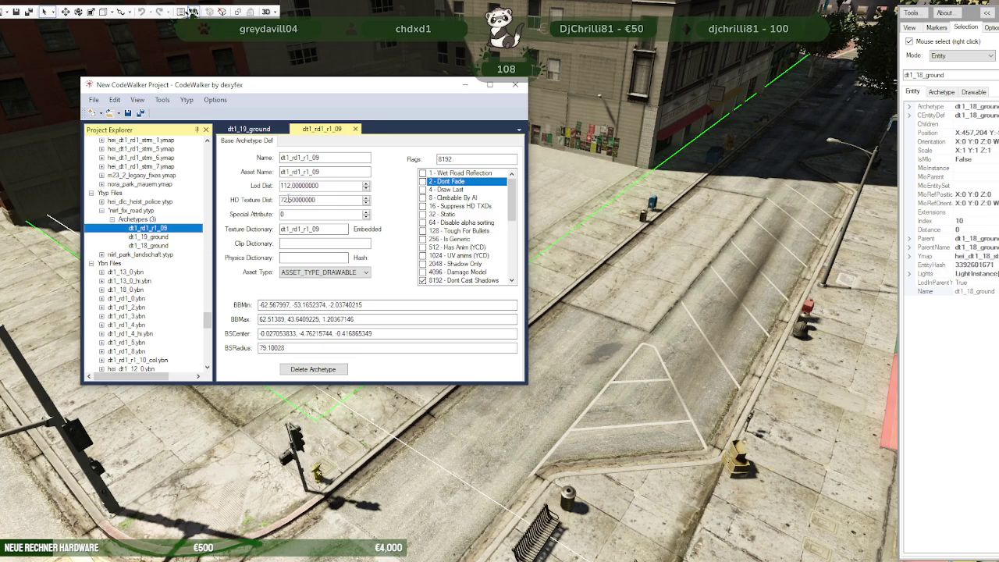
click(301, 185)
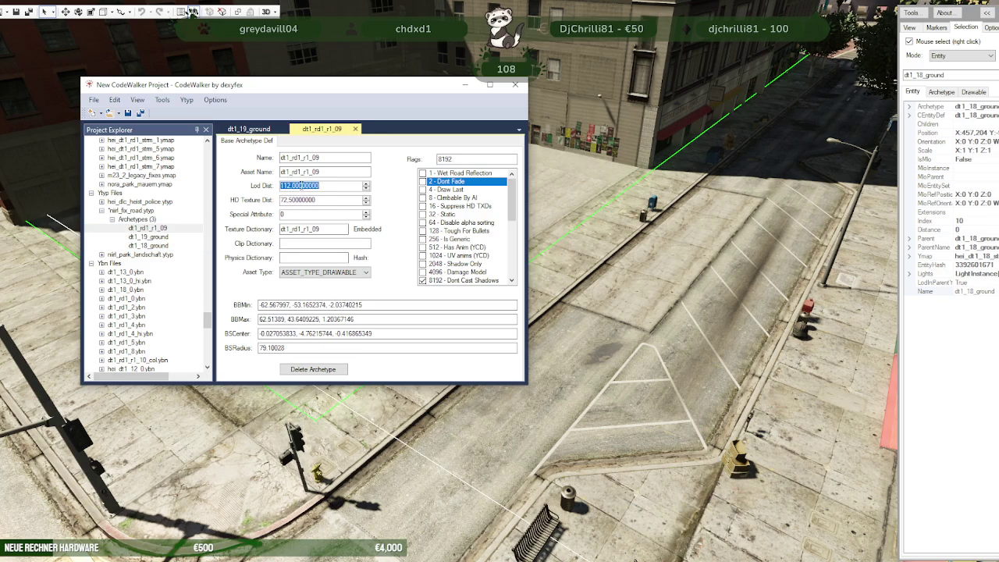
click(148, 237)
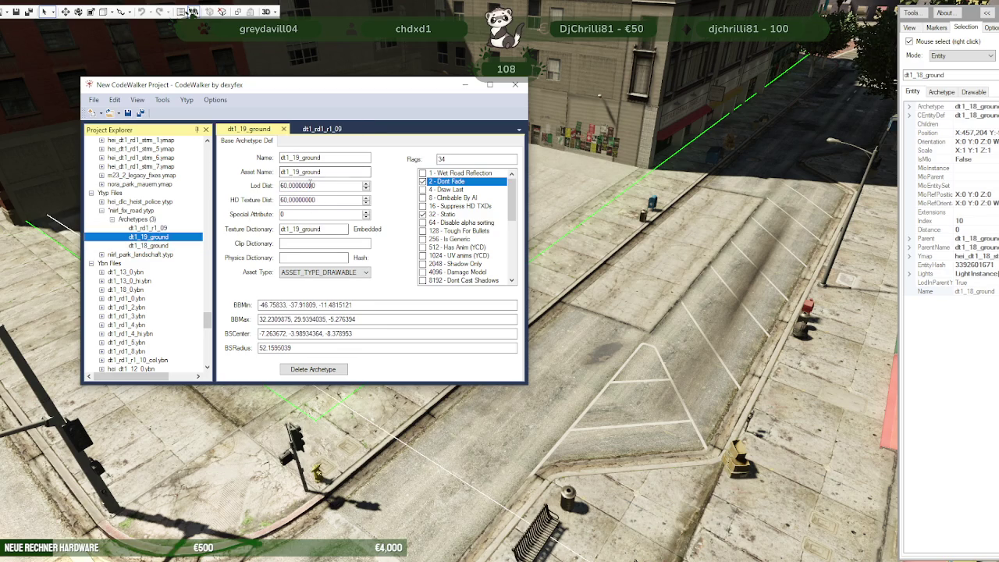
click(307, 185)
click(182, 245)
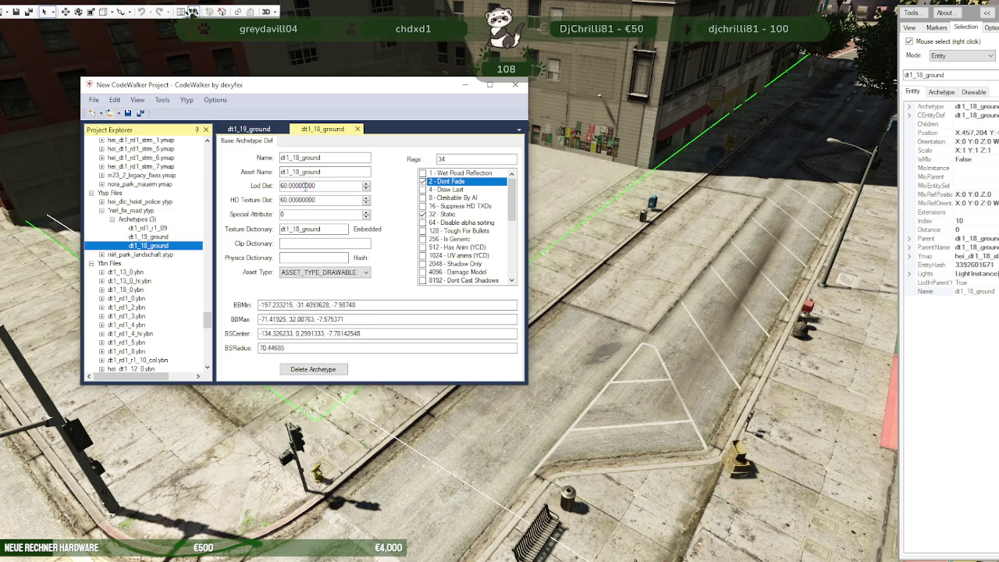
double_click(300, 188)
click(148, 227)
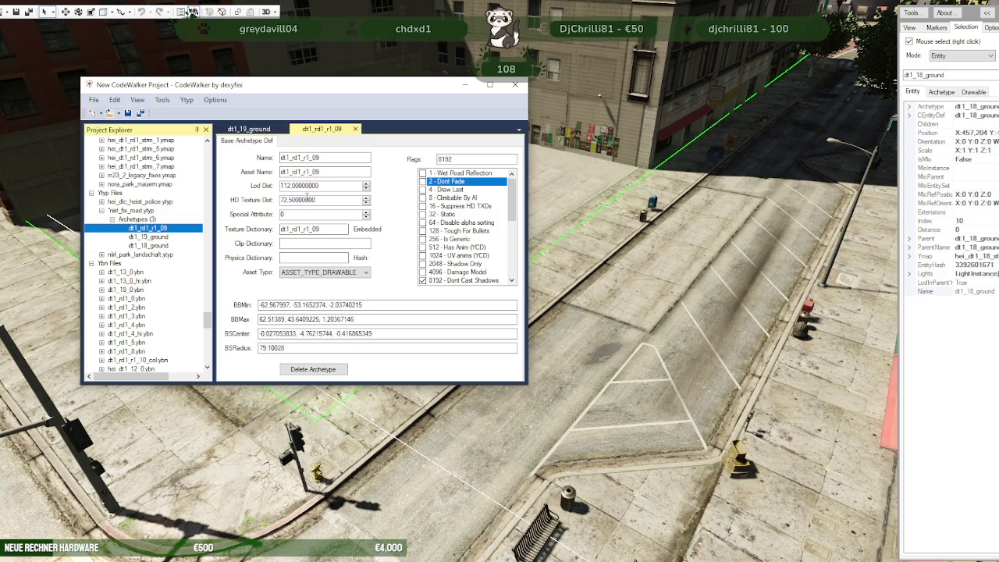
Step: Set both ground archetypes' HD Texture Dist to 72.5, then collapse niirl_fix_road.ytyp
double_click(306, 200)
click(163, 245)
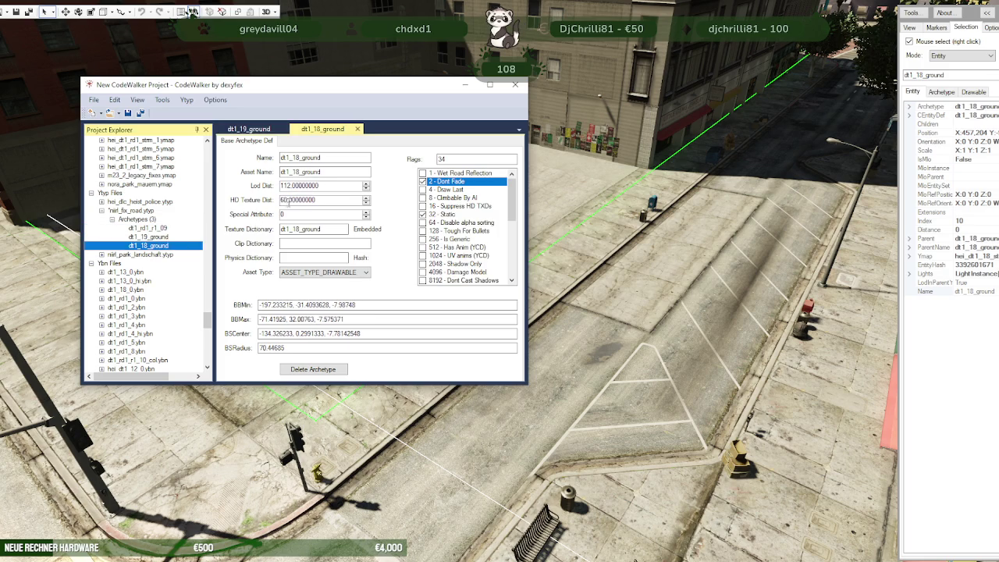
click(159, 237)
click(300, 200)
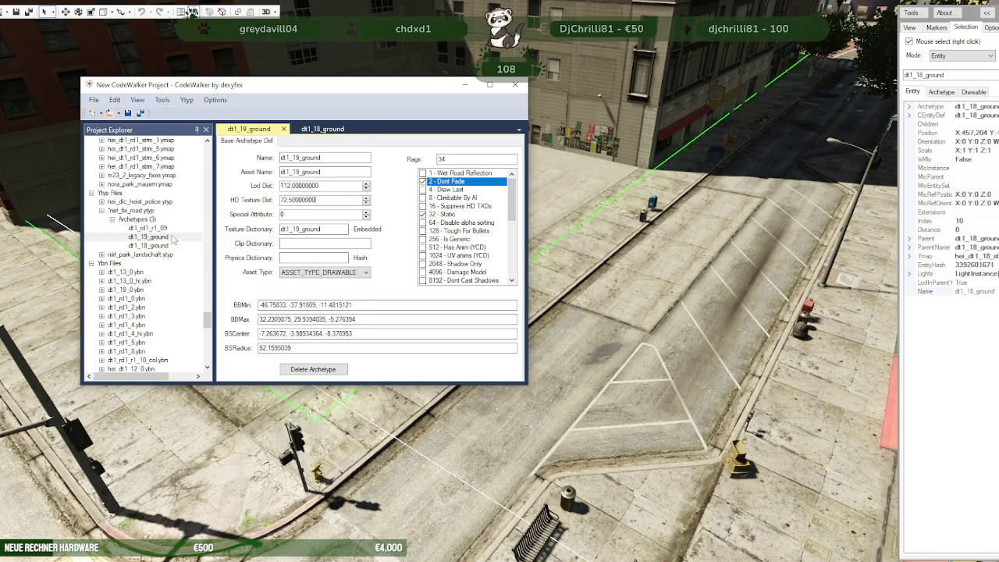
click(152, 245)
double_click(297, 201)
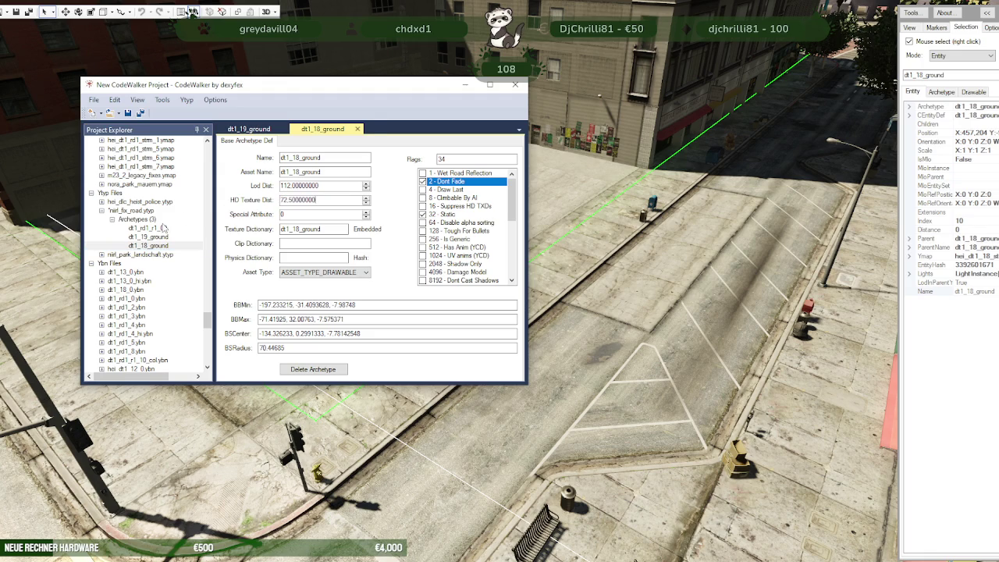
click(145, 219)
double_click(110, 210)
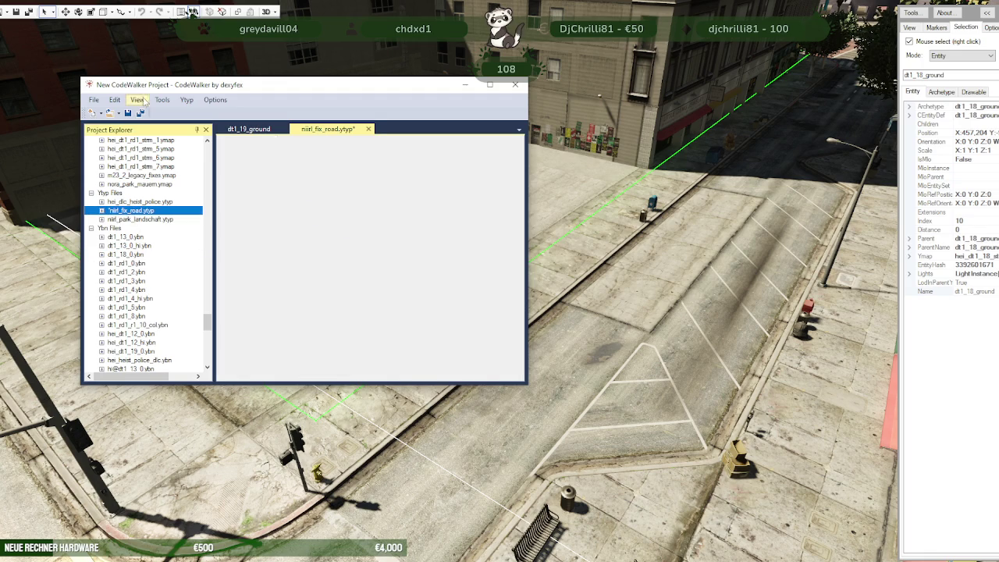
Step: Save niirl_fix_road.ytyp over the old copy in the nora-park-los-santos stream folder, then close the project window
click(94, 101)
click(93, 101)
click(94, 101)
click(94, 101)
click(119, 215)
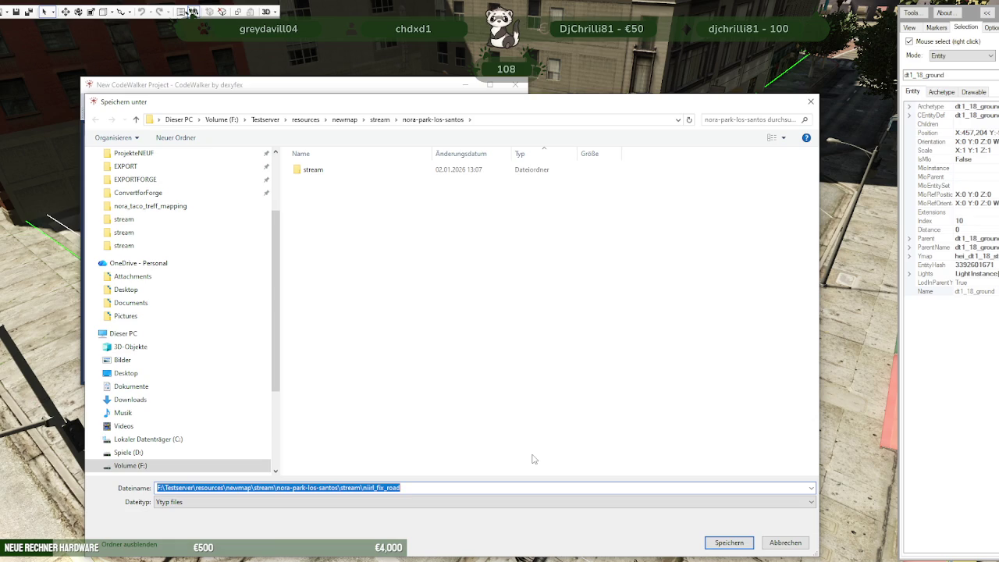
click(312, 175)
double_click(310, 172)
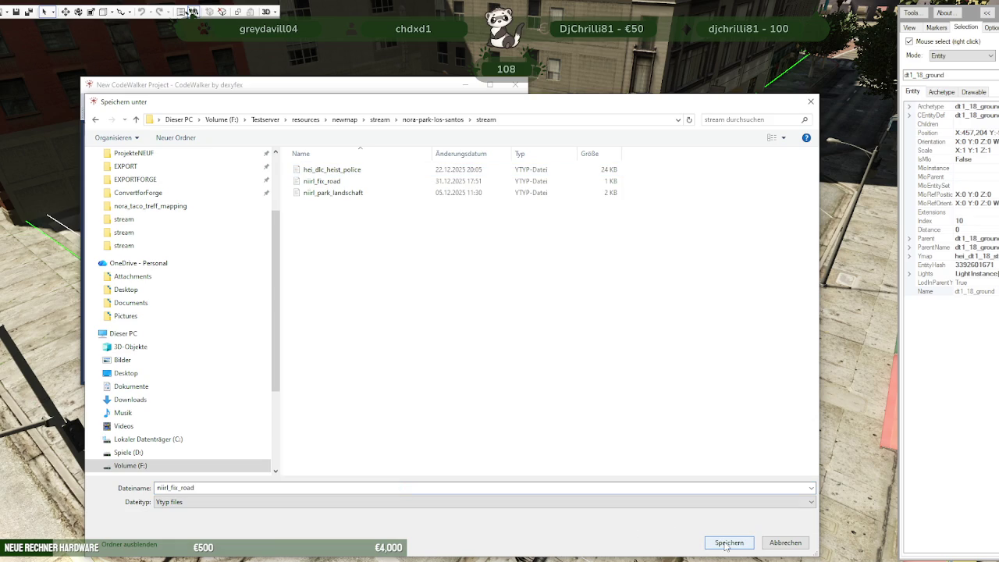
click(726, 544)
click(563, 288)
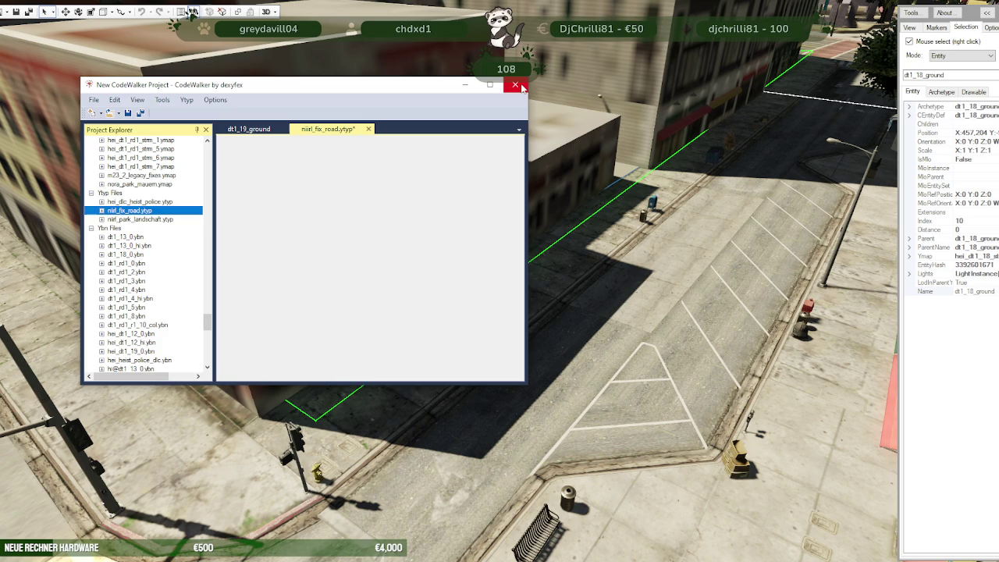
click(516, 85)
Step: Close the project without saving and load the stream folder into a new project
click(503, 323)
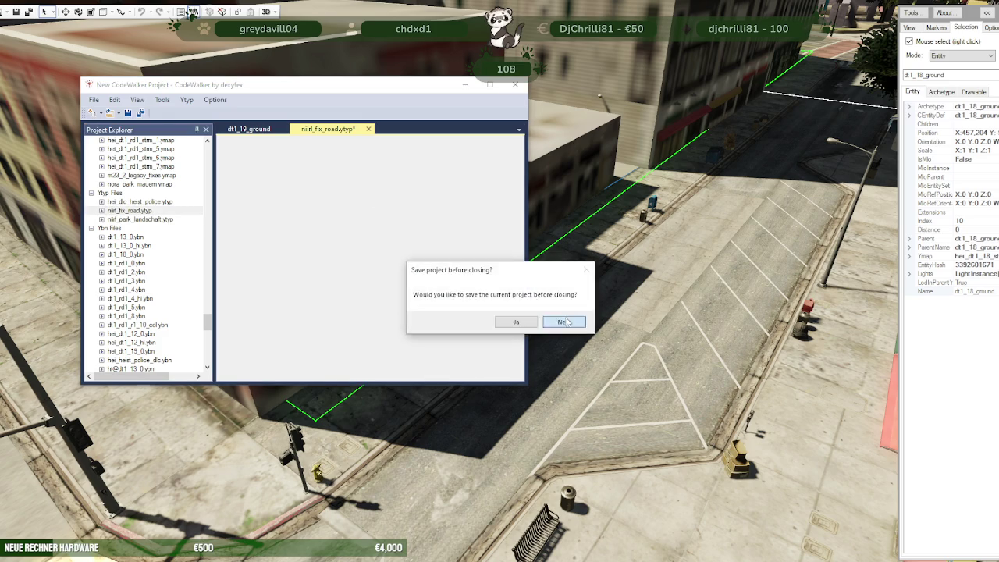
click(628, 319)
click(6, 16)
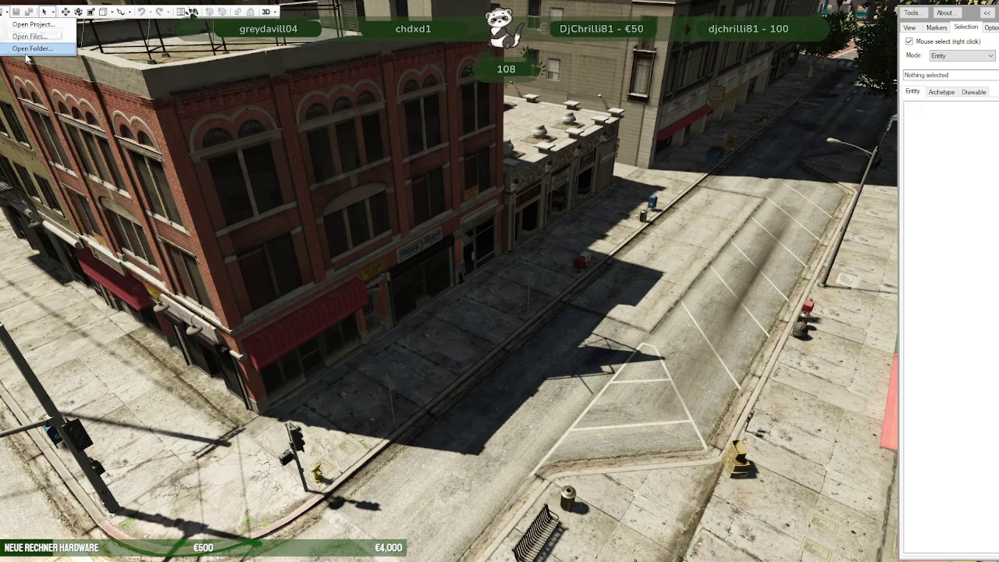
click(32, 53)
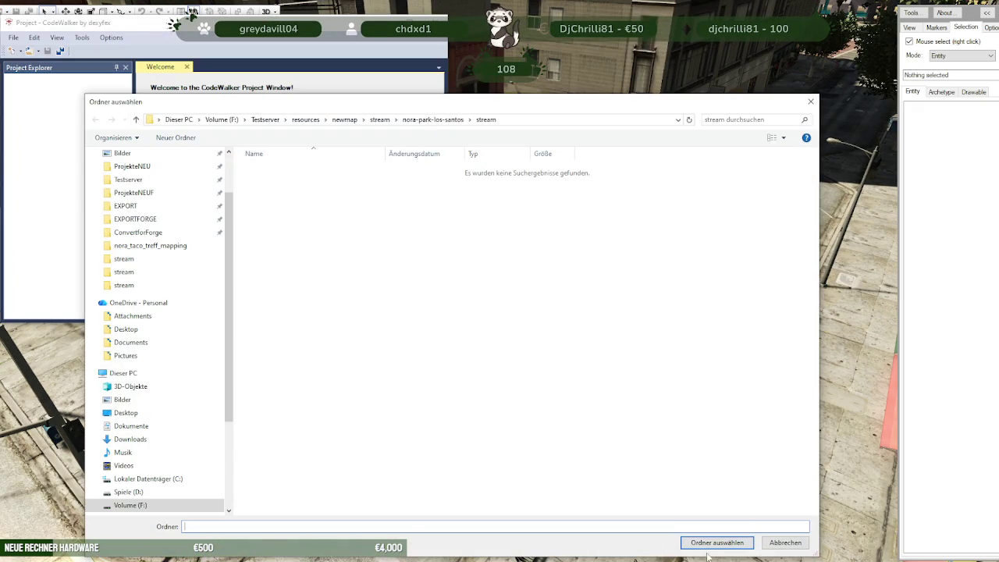
click(702, 544)
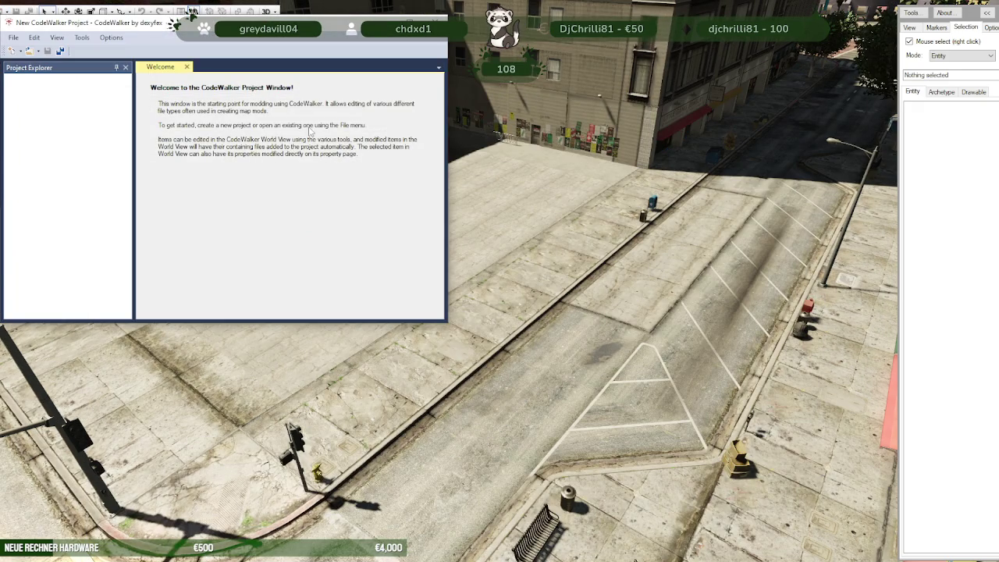
Step: Orbit and zoom the world view onto the red-brick block with the rooftop billboard
drag(468, 234, 528, 350)
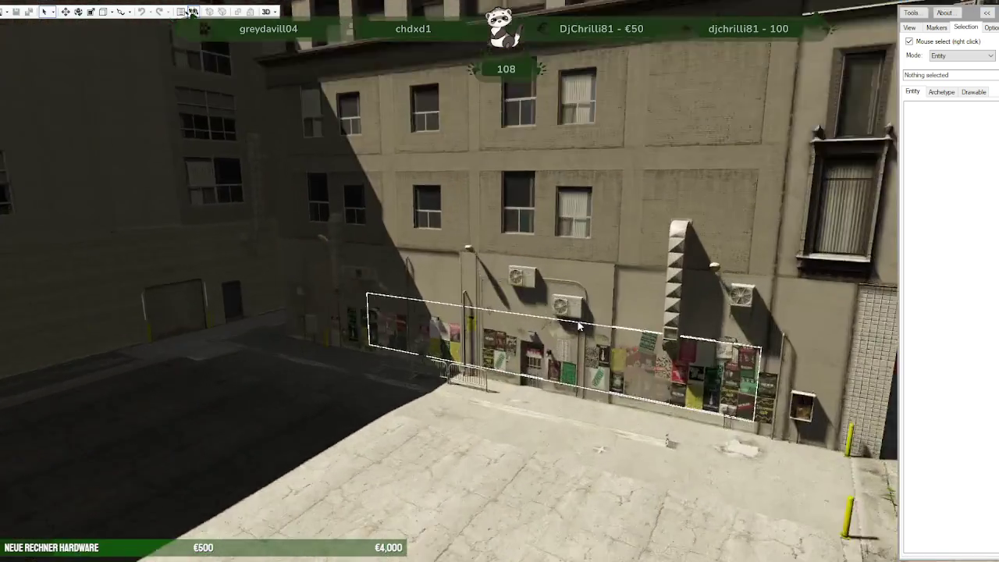
drag(527, 344, 598, 366)
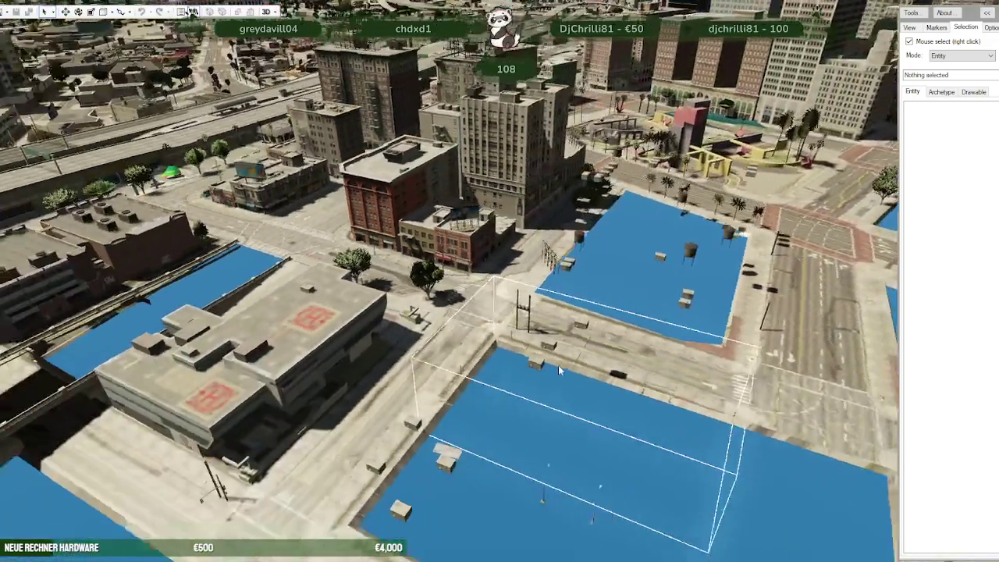
scroll(up, 3)
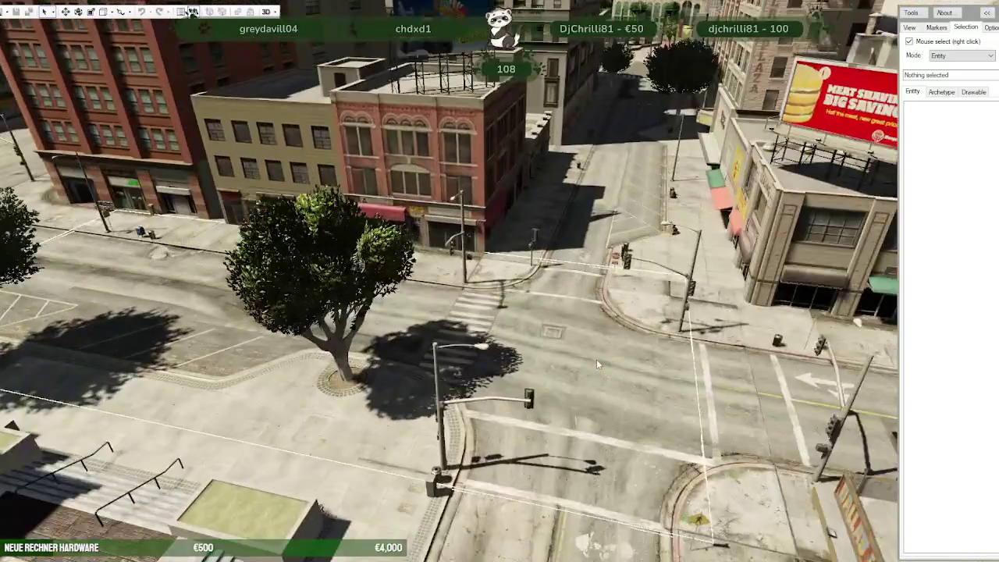
scroll(down, 3)
drag(573, 389, 540, 396)
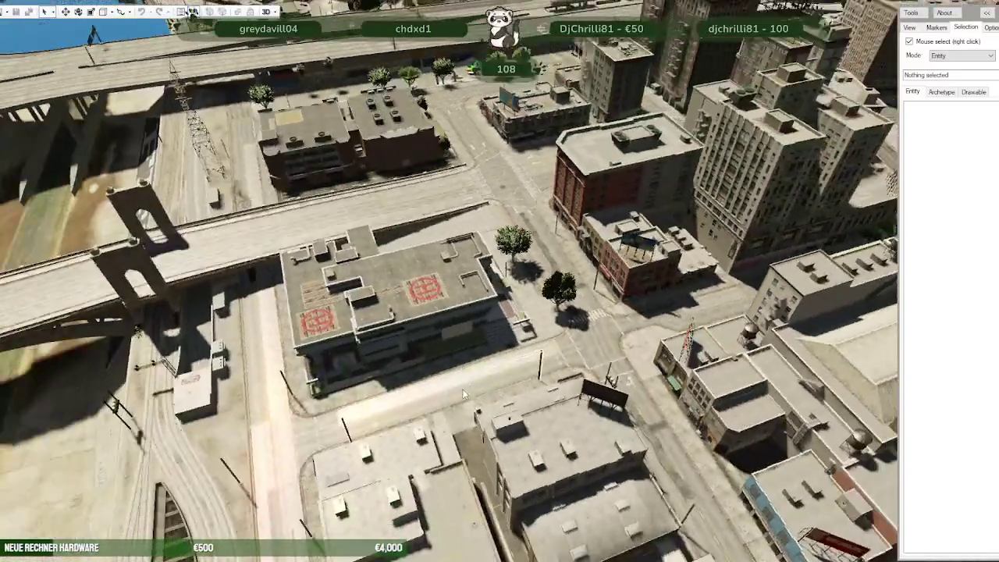
scroll(up, 3)
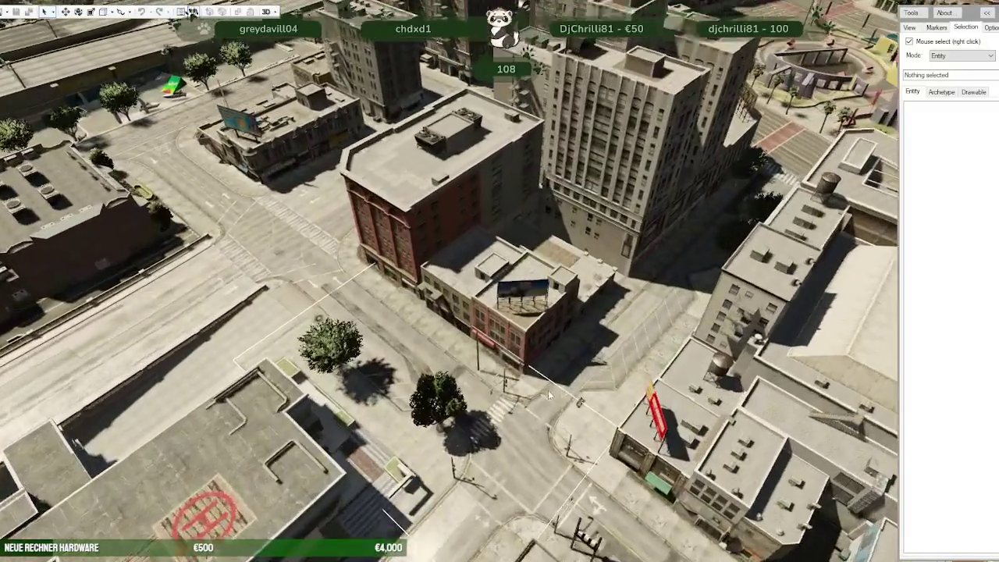
scroll(up, 3)
drag(546, 395, 671, 390)
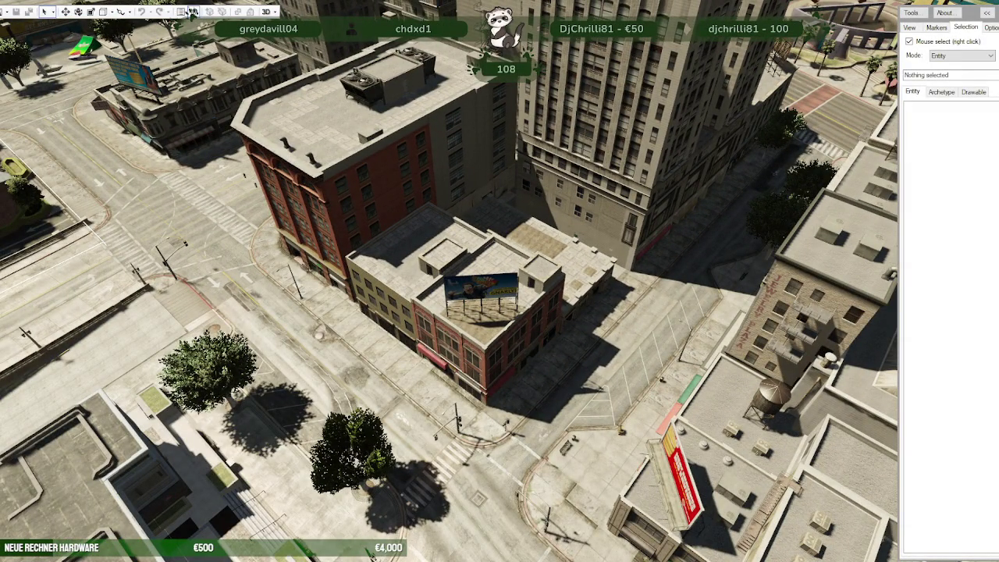
click(192, 11)
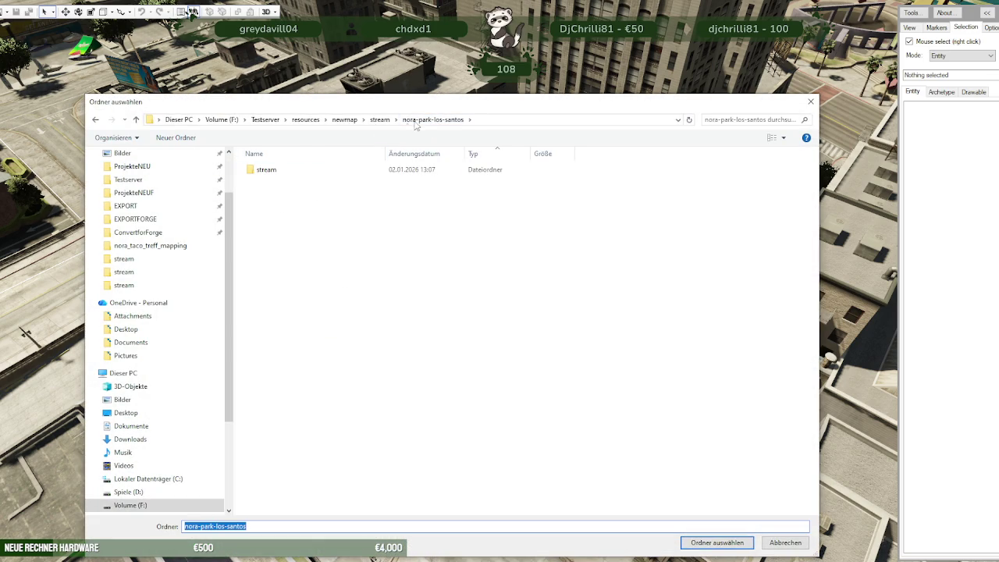
Step: Load the stream\nora-park-los-santos-LOD folder into the world
click(380, 120)
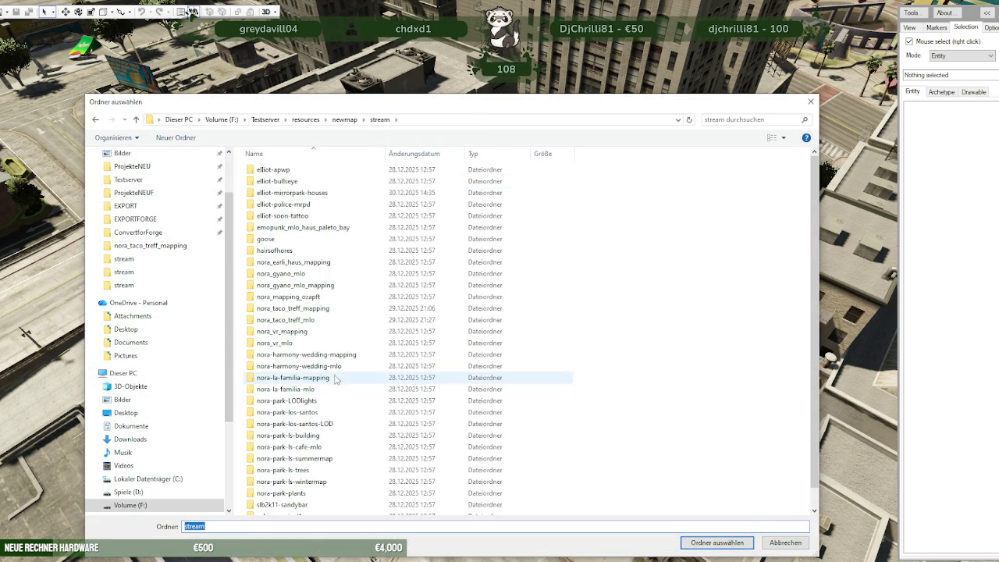
double_click(294, 423)
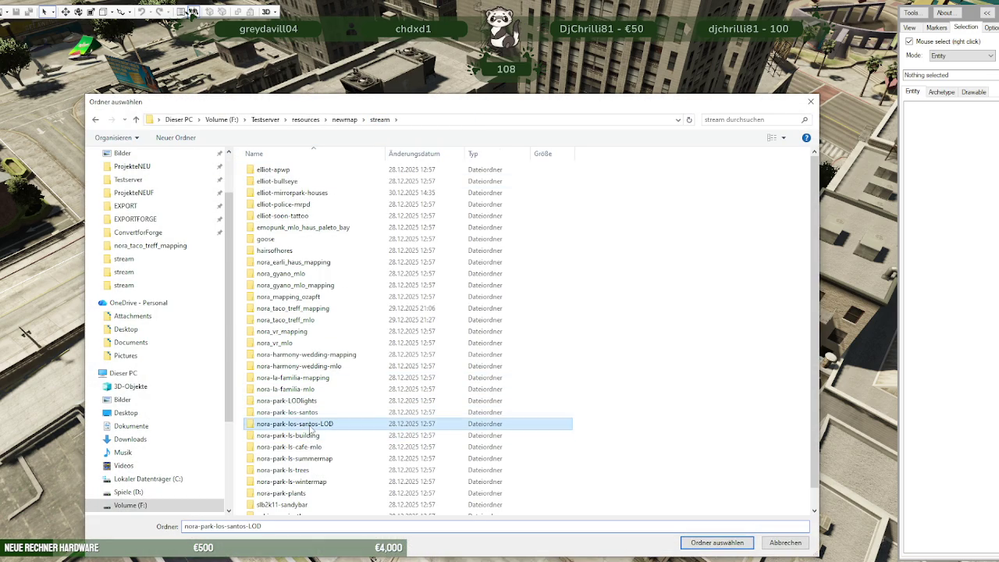
click(707, 542)
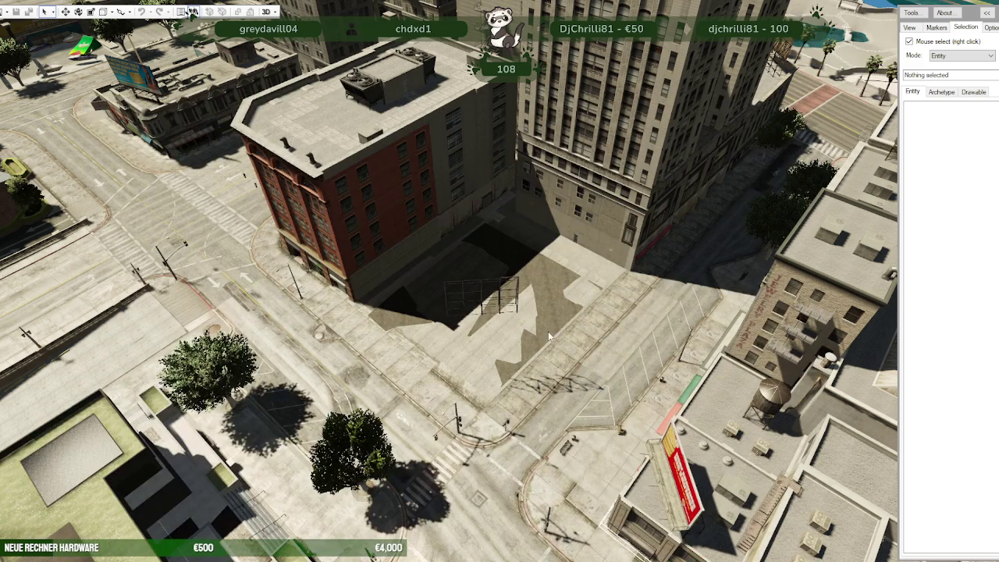
Step: Zoom and tilt the view to inspect the billboard lot against the city skyline
scroll(up, 3)
scroll(up, 3)
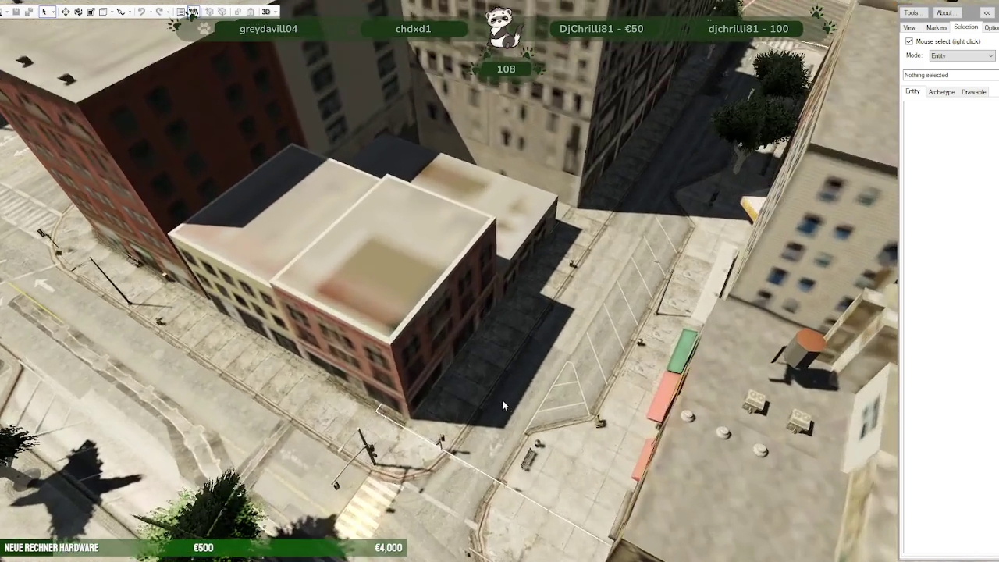
scroll(down, 3)
scroll(down, 3)
scroll(down, 3)
scroll(down, 3)
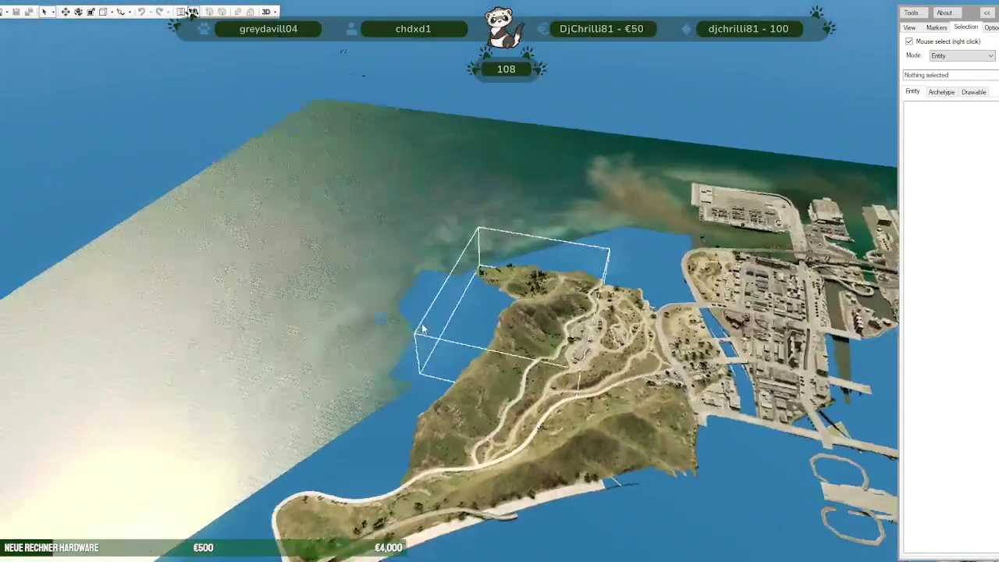
scroll(up, 3)
drag(436, 289, 636, 249)
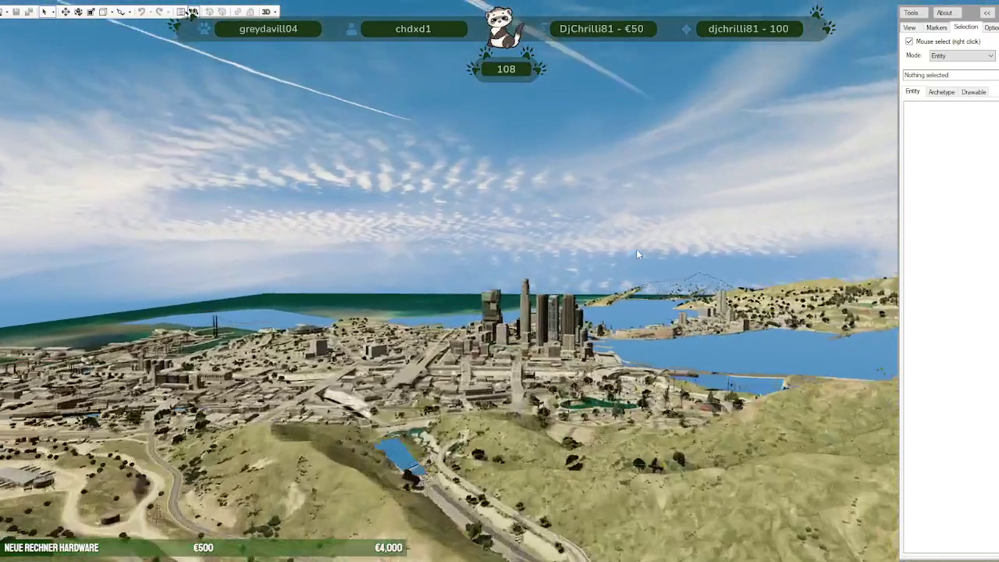
scroll(up, 3)
scroll(up, 3)
scroll(up, 3)
scroll(up, 3)
scroll(up, 3)
scroll(up, 3)
scroll(down, 3)
scroll(down, 3)
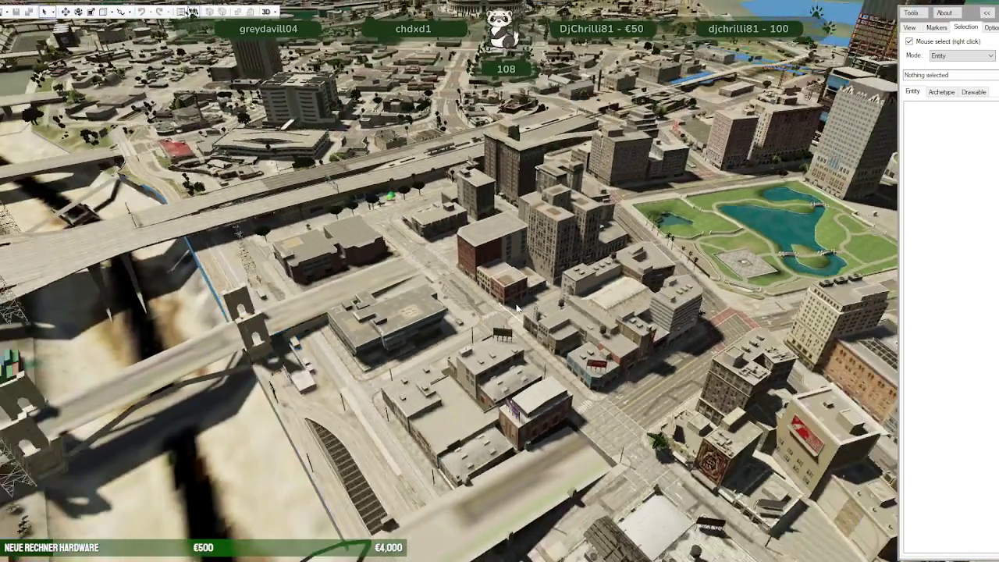
scroll(up, 3)
scroll(up, 3)
scroll(up, 3)
scroll(down, 3)
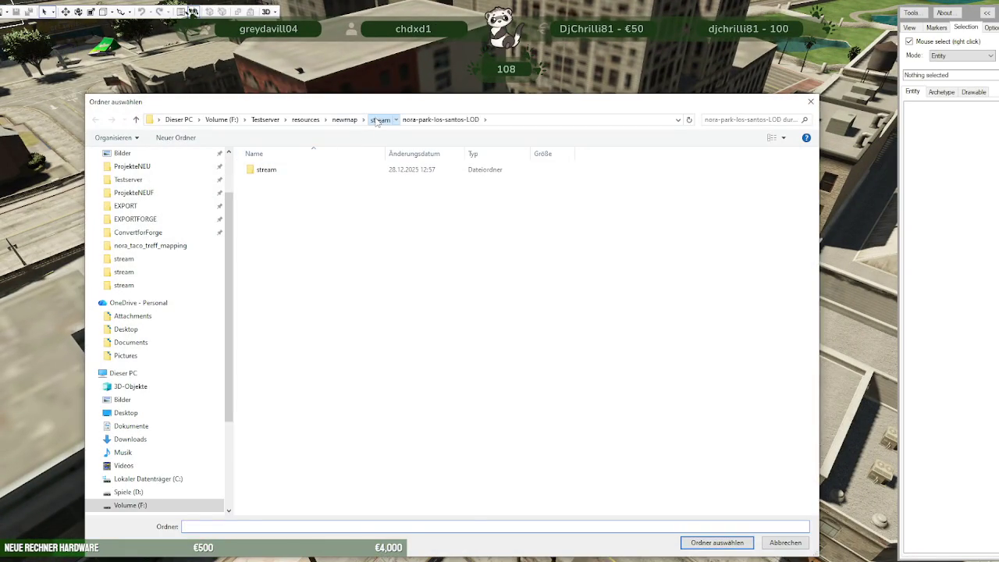
Step: Load the stream\nora-park-ls-building folder into the world
click(379, 119)
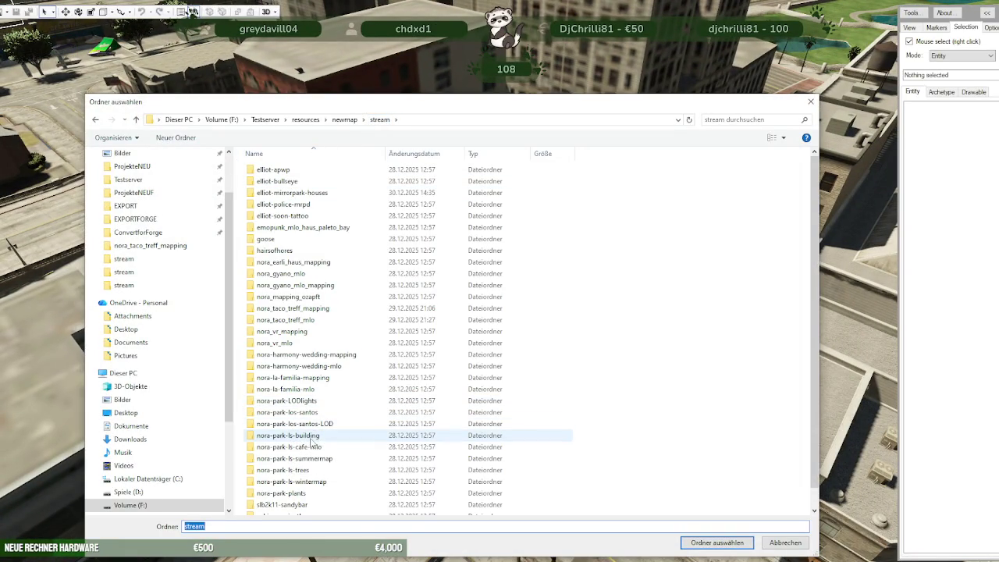
double_click(312, 435)
click(716, 543)
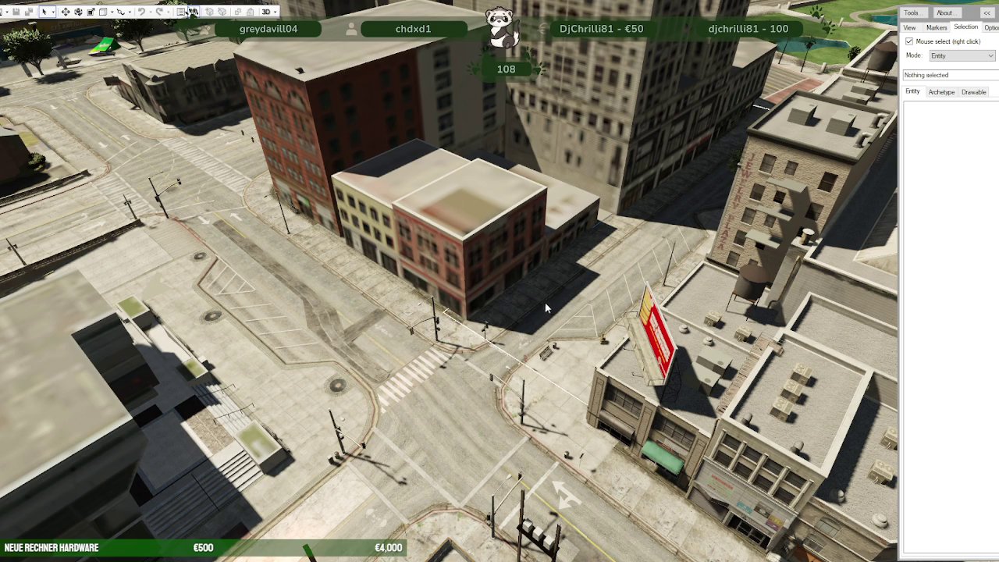
Step: Zoom and tilt around downtown and the park to inspect the rebuilt block up close
scroll(up, 3)
scroll(up, 3)
scroll(up, 3)
scroll(down, 3)
scroll(down, 3)
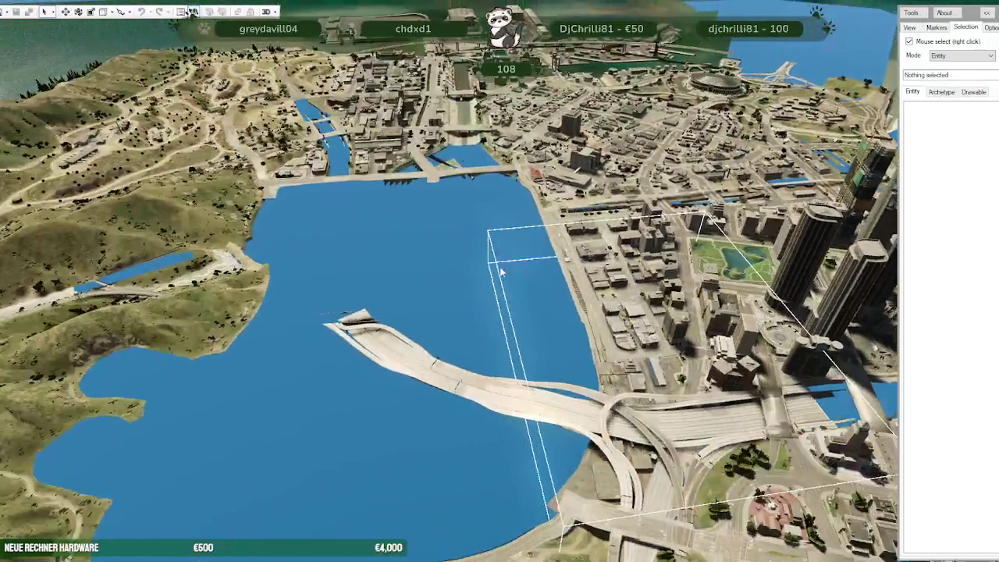
drag(500, 273, 655, 187)
scroll(up, 3)
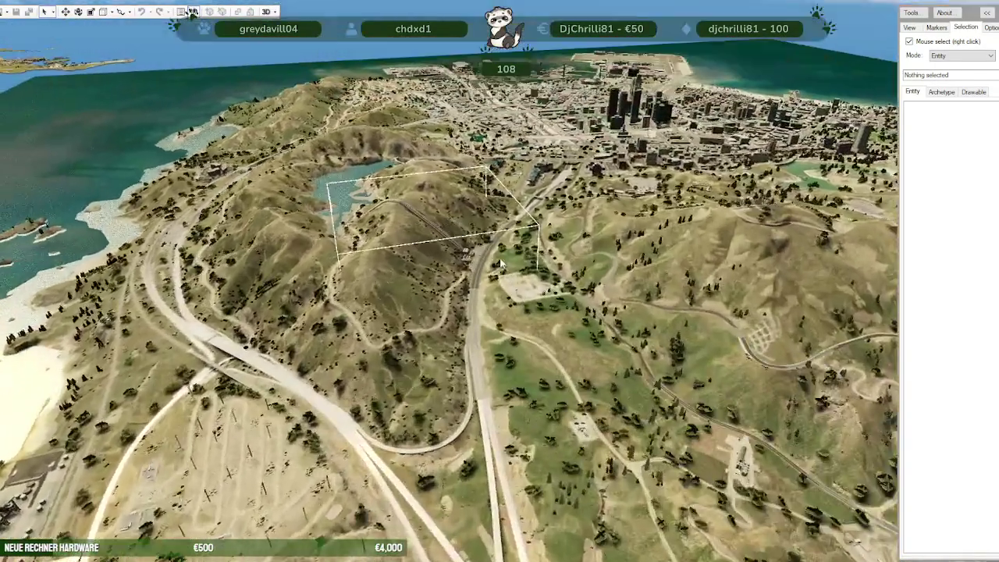
scroll(up, 3)
scroll(up, 3)
scroll(up, 3)
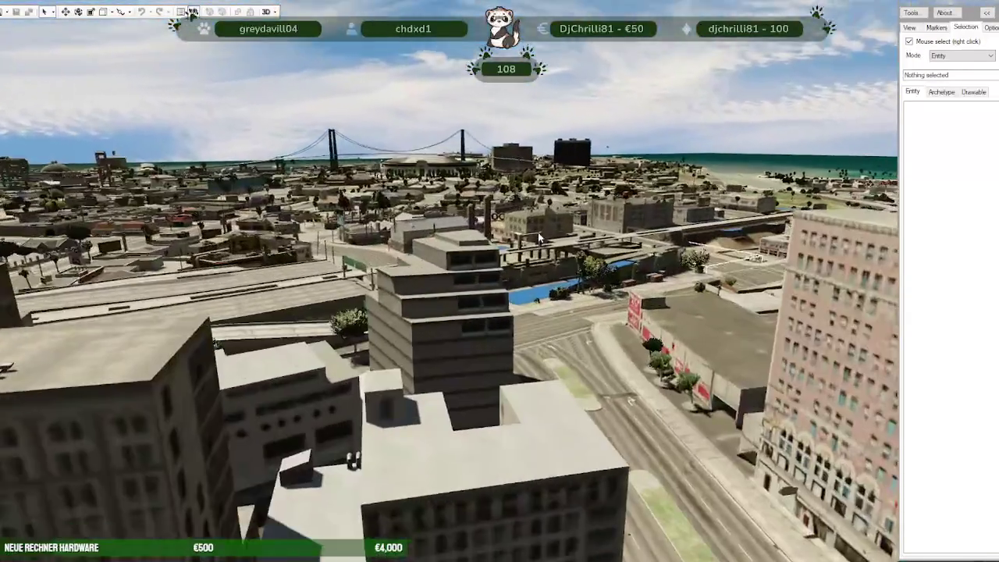
scroll(up, 3)
scroll(down, 3)
drag(577, 314, 687, 238)
scroll(up, 3)
scroll(up, 3)
scroll(down, 3)
drag(638, 262, 546, 312)
scroll(up, 3)
scroll(up, 3)
scroll(up, 3)
scroll(up, 3)
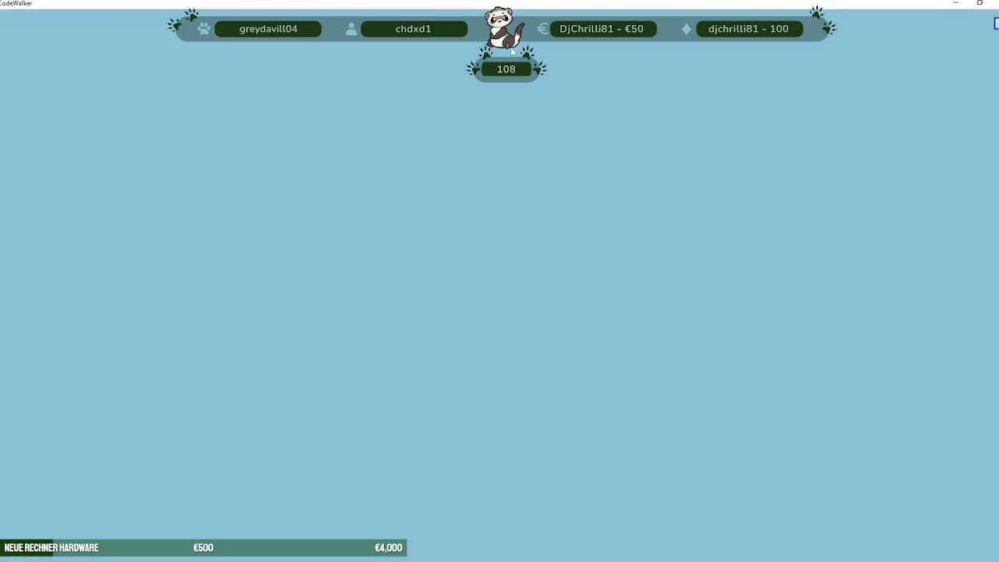
Step: Show the Selection options in the right-hand tool panel of the restarted world view
click(958, 27)
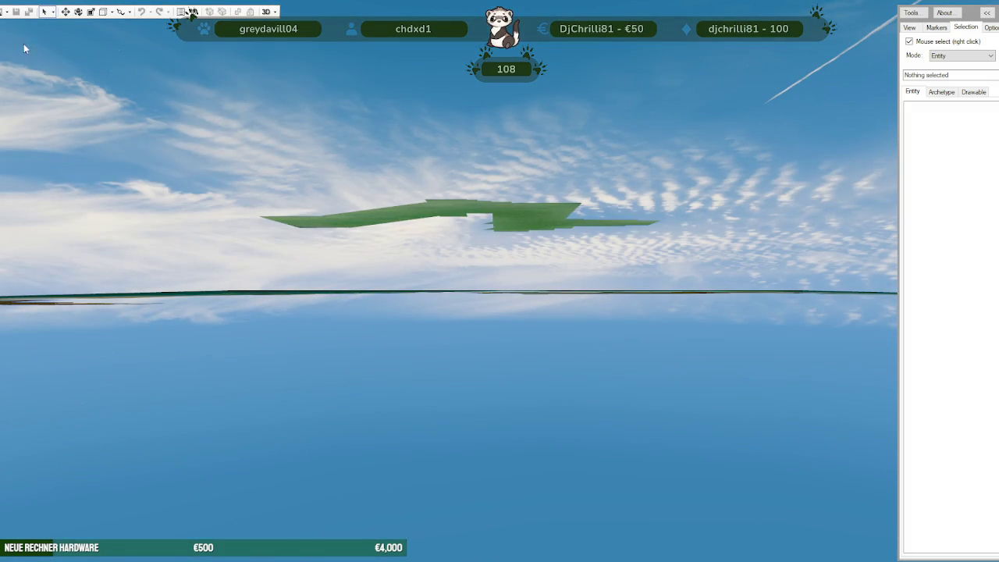
Step: Open the stream\nora-park-los-santos-LOD folder into a new project
click(16, 12)
click(14, 49)
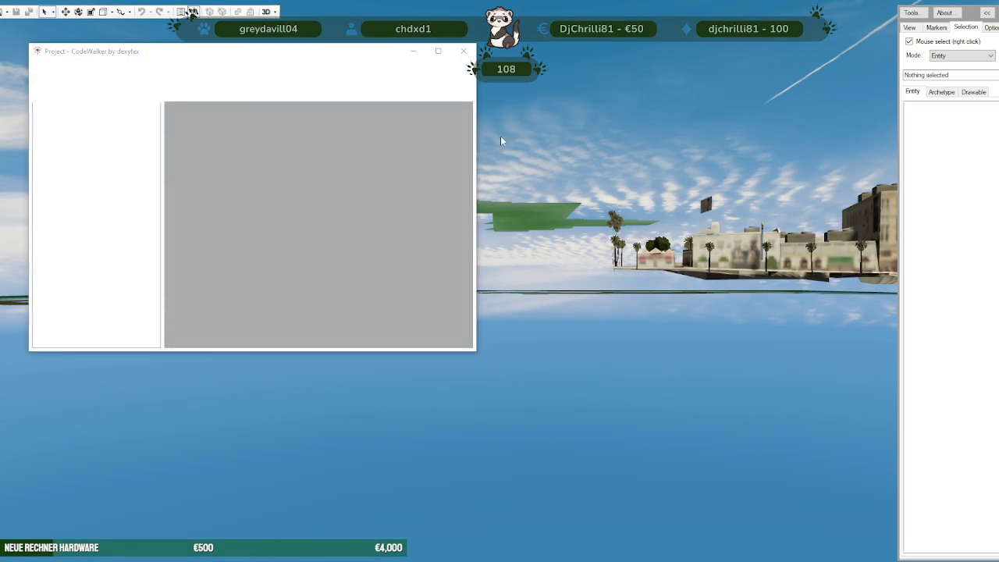
click(381, 122)
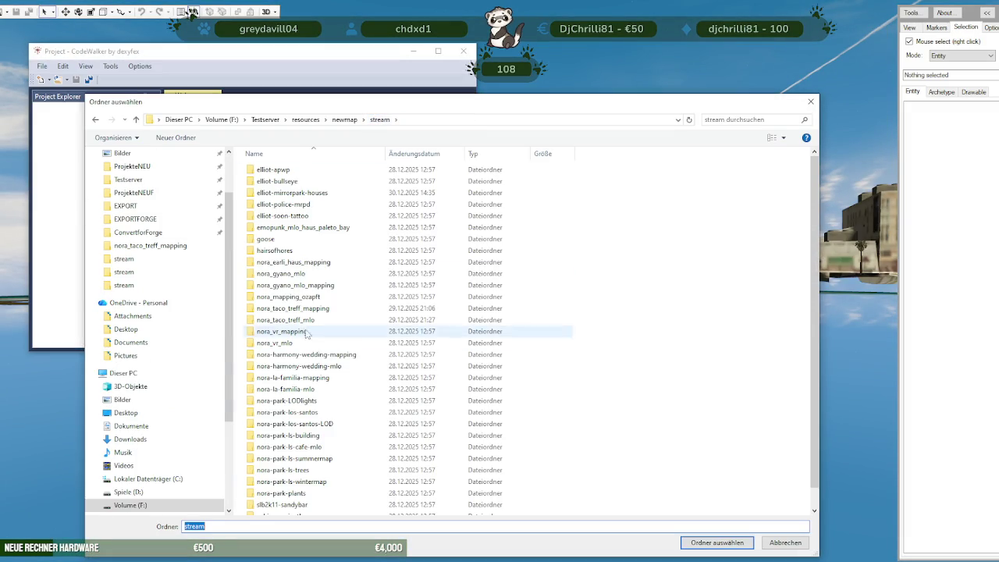
click(295, 423)
click(713, 542)
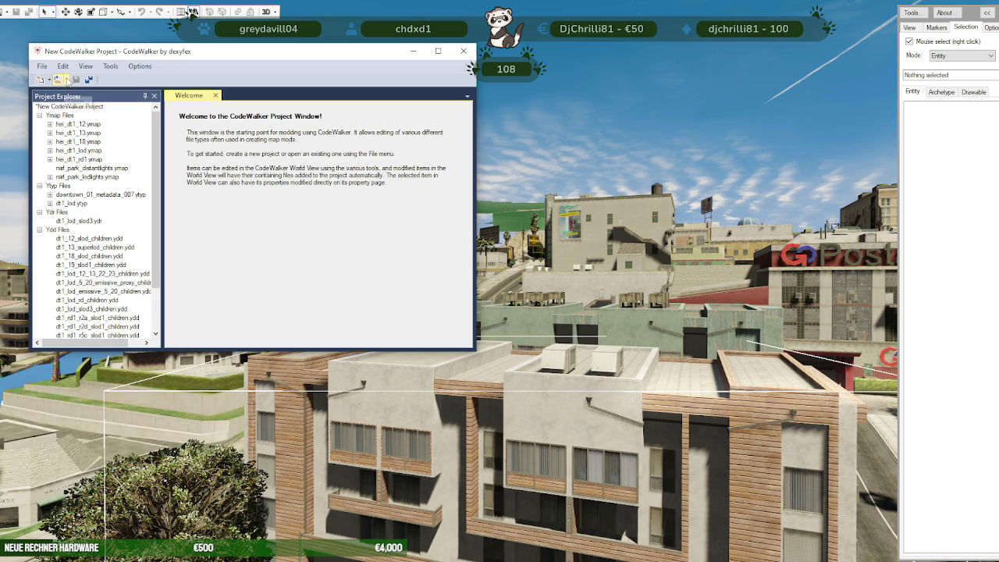
Step: Add the stream\nora-park-los-santos folder to the project and orbit over the rendered downtown
click(58, 79)
click(80, 117)
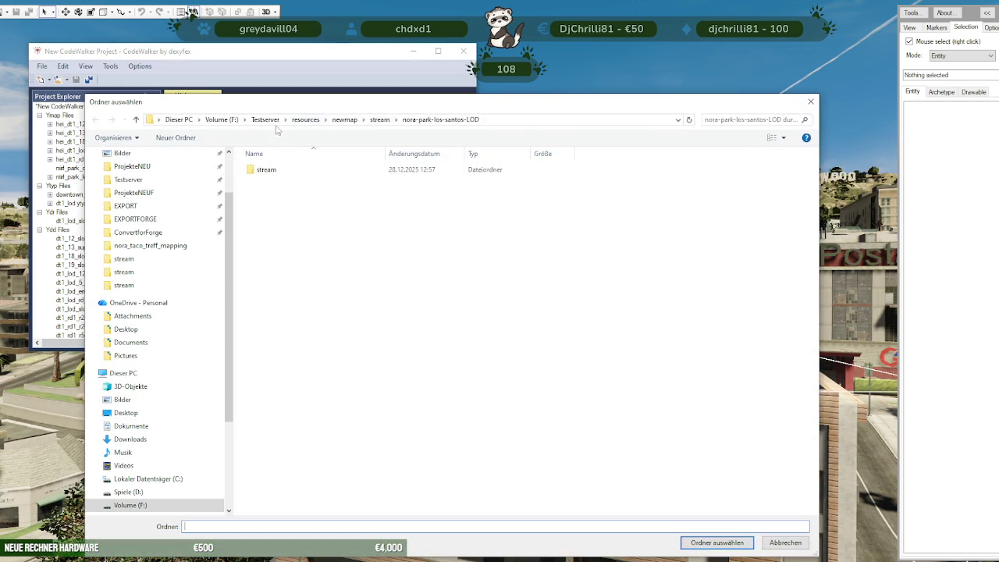
click(380, 120)
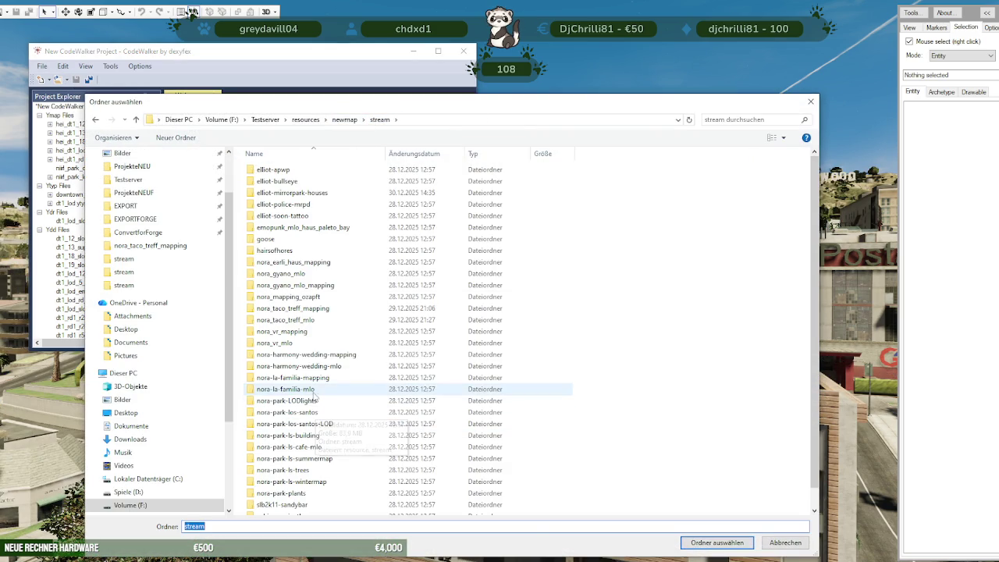
click(318, 413)
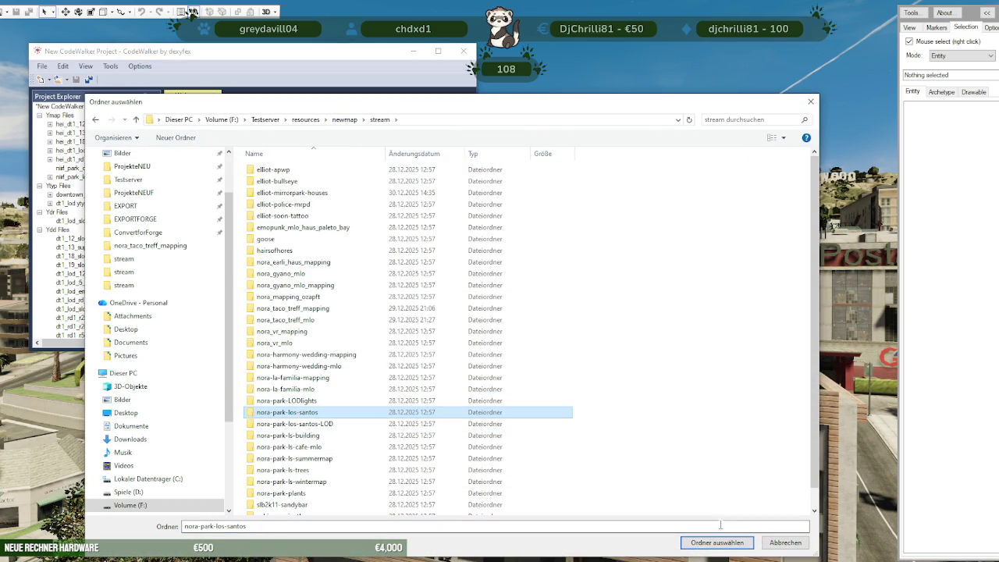
key(Return)
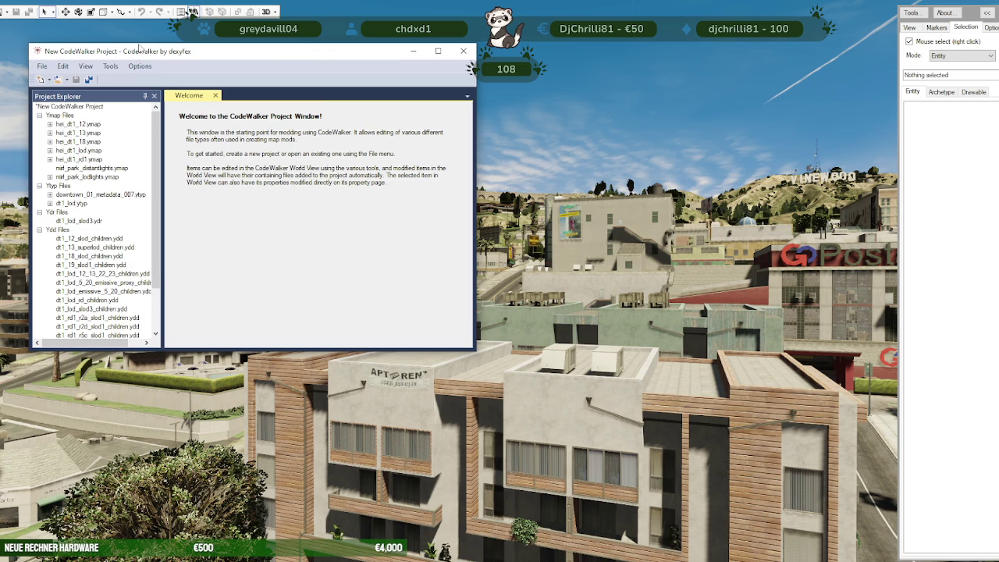
drag(390, 312, 903, 57)
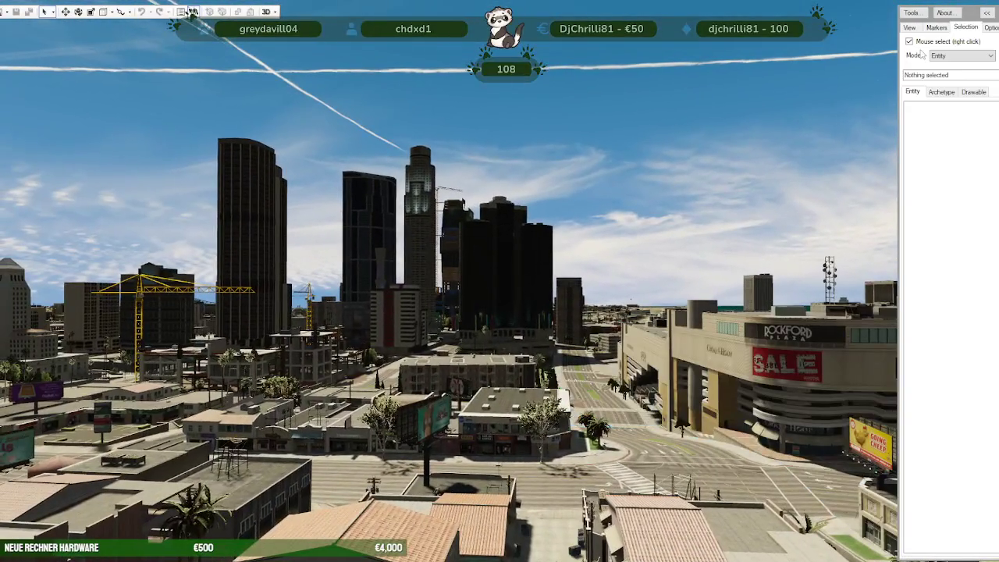
drag(564, 163, 651, 470)
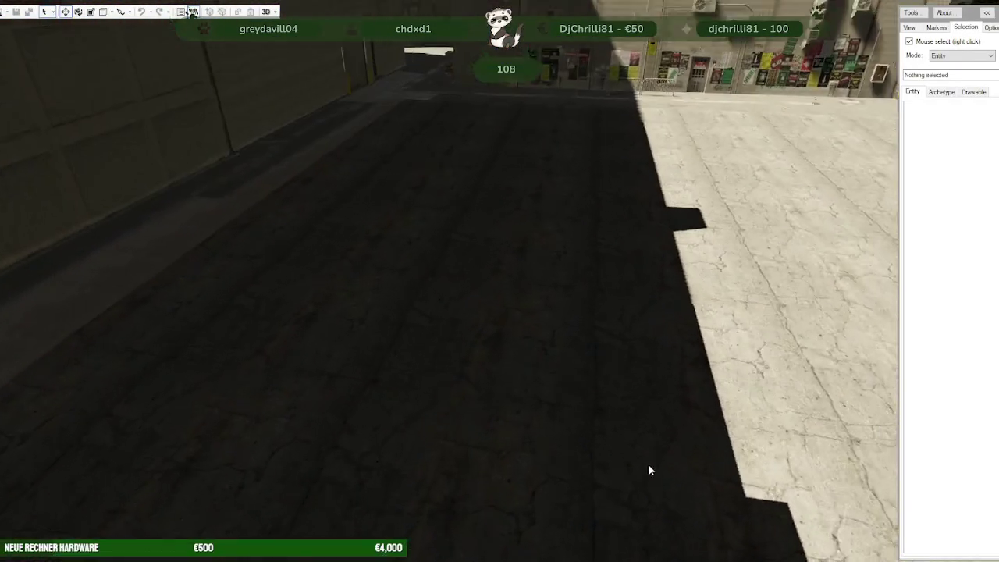
scroll(down, 3)
scroll(down, 3)
scroll(down, 3)
Step: Select the dt1_18_build0_lod building in the city and bring up the Project window
scroll(up, 3)
scroll(up, 3)
scroll(up, 3)
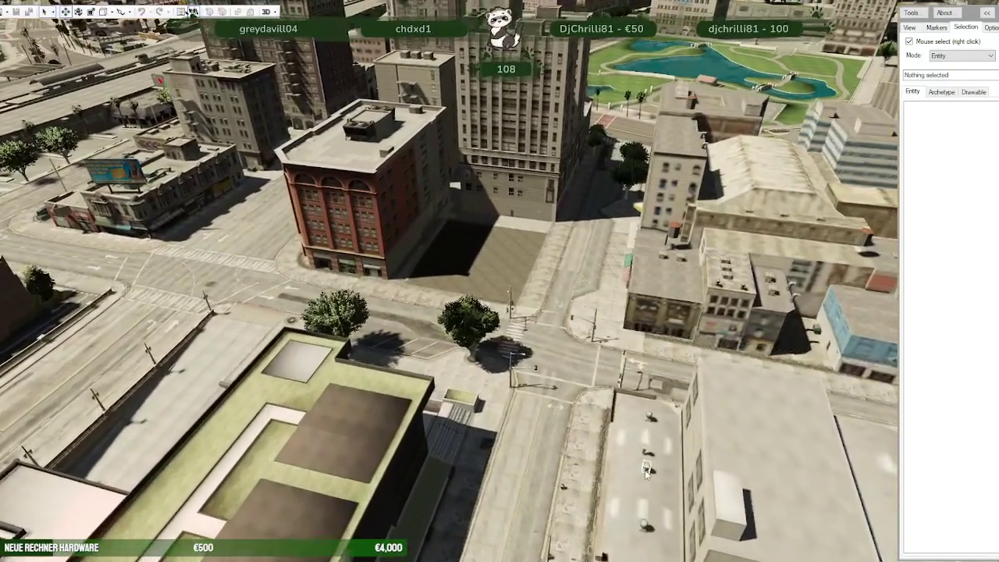
right_click(512, 261)
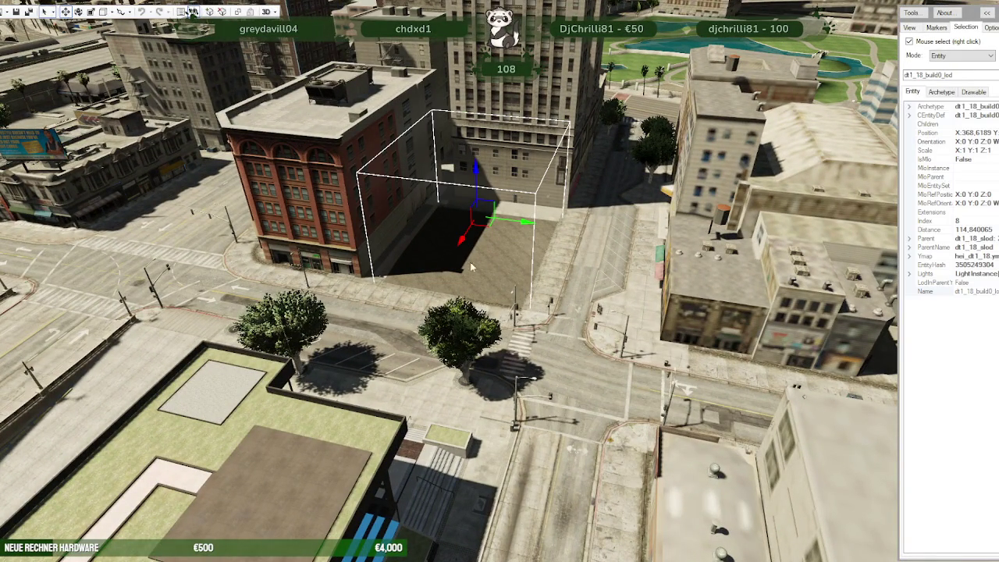
click(192, 10)
drag(277, 116, 289, 173)
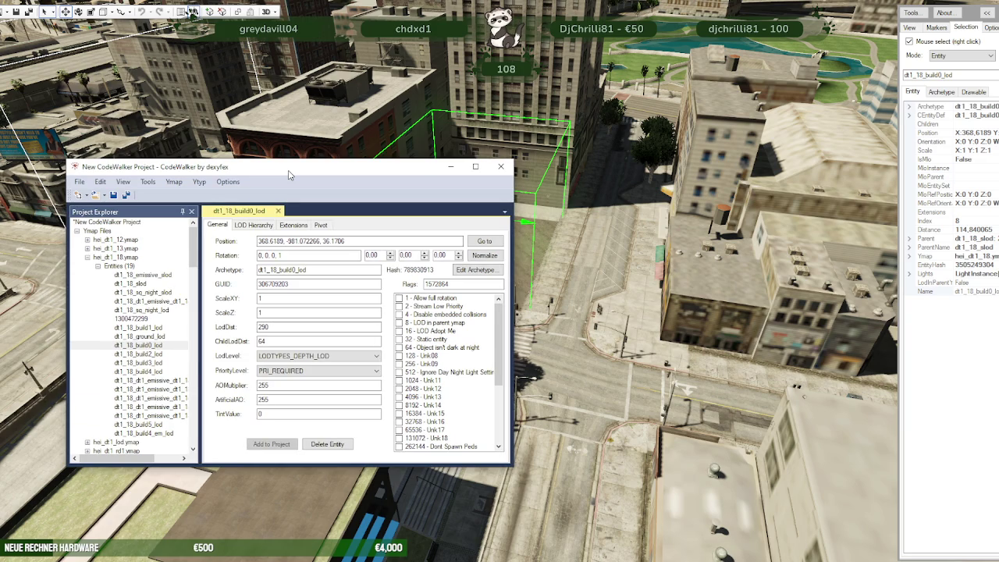
Step: Show dt1_18_build0_lod's LOD Hierarchy: parent index 1 with one child
drag(289, 173, 0, 177)
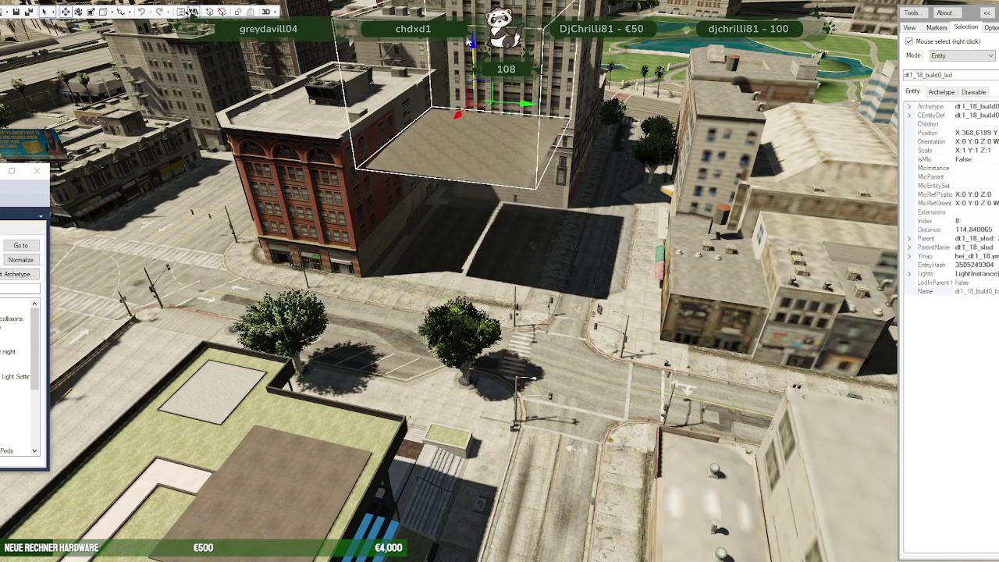
scroll(down, 3)
drag(493, 268, 500, 267)
scroll(up, 3)
scroll(up, 3)
drag(6, 169, 536, 136)
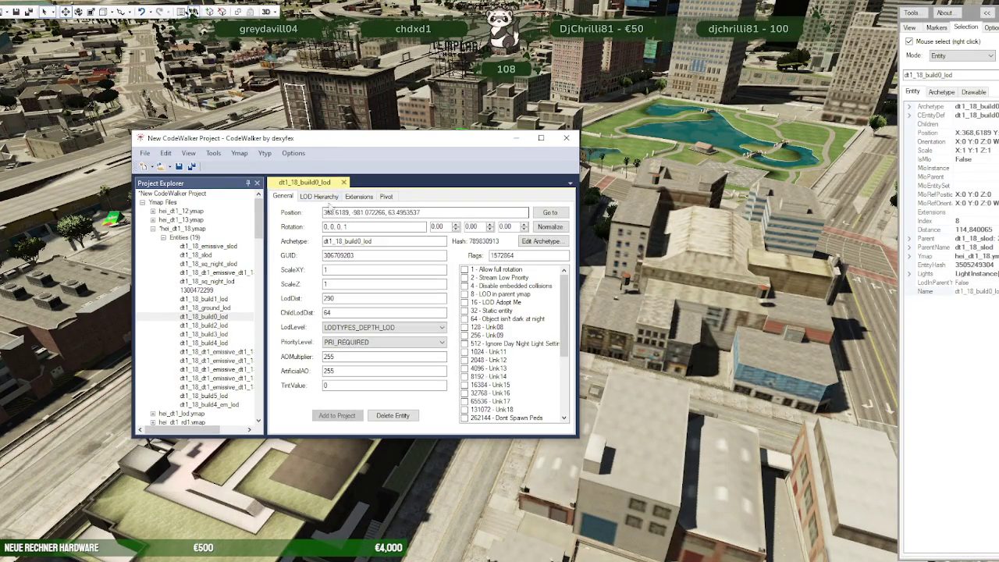
click(330, 197)
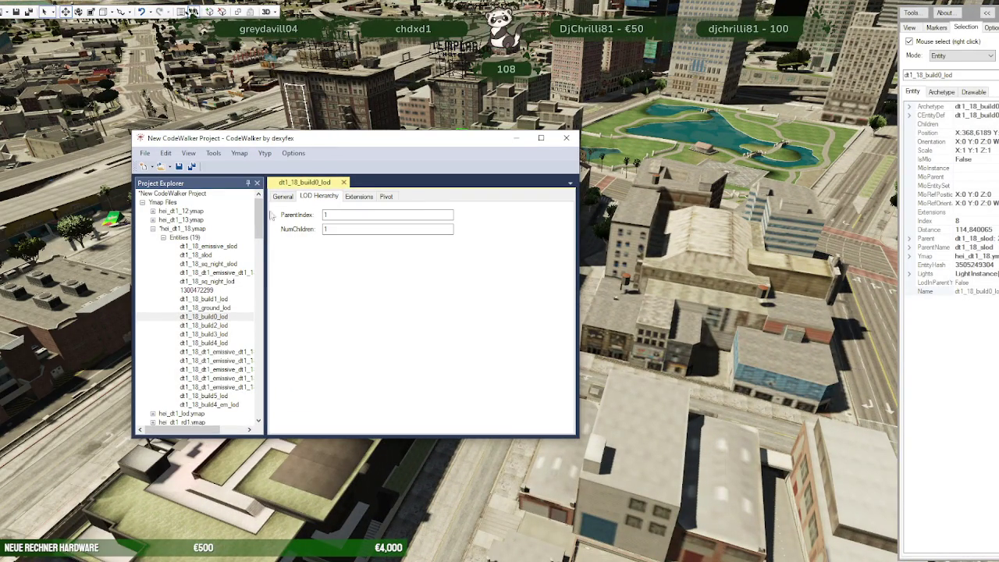
Step: Turn on entity index numbers in the project tree and select hei_dt1_18.ymap
click(293, 153)
click(297, 223)
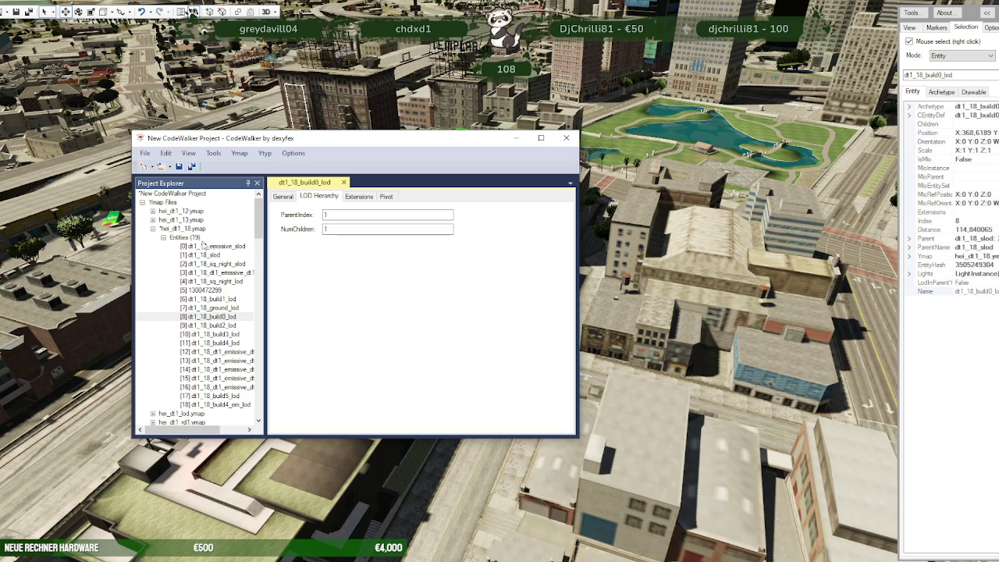
click(180, 228)
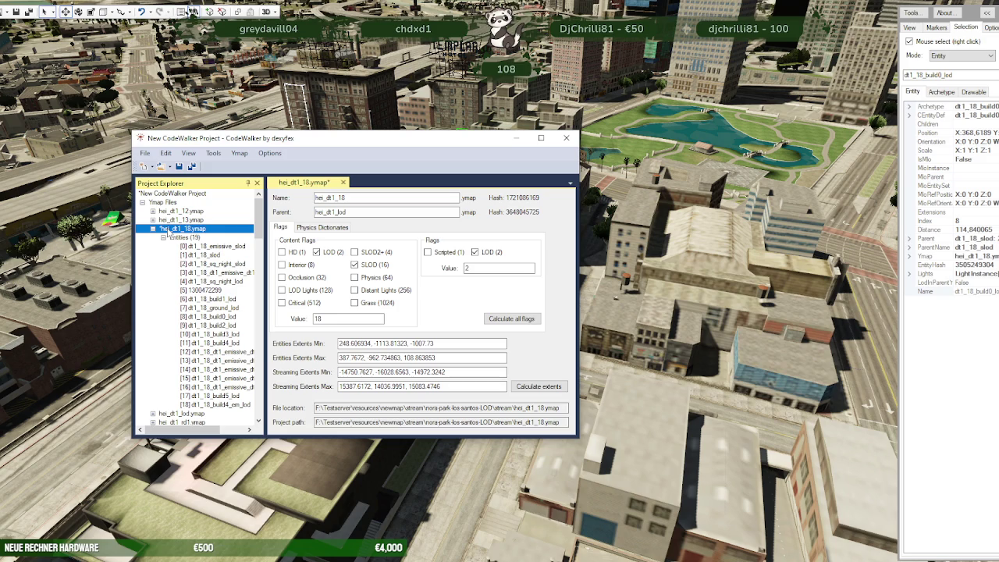
Step: View dt1_lod_f1b_slod3's LOD Hierarchy in hei_dt1_lod.ymap: parent -1, 2 children
scroll(down, 3)
double_click(181, 331)
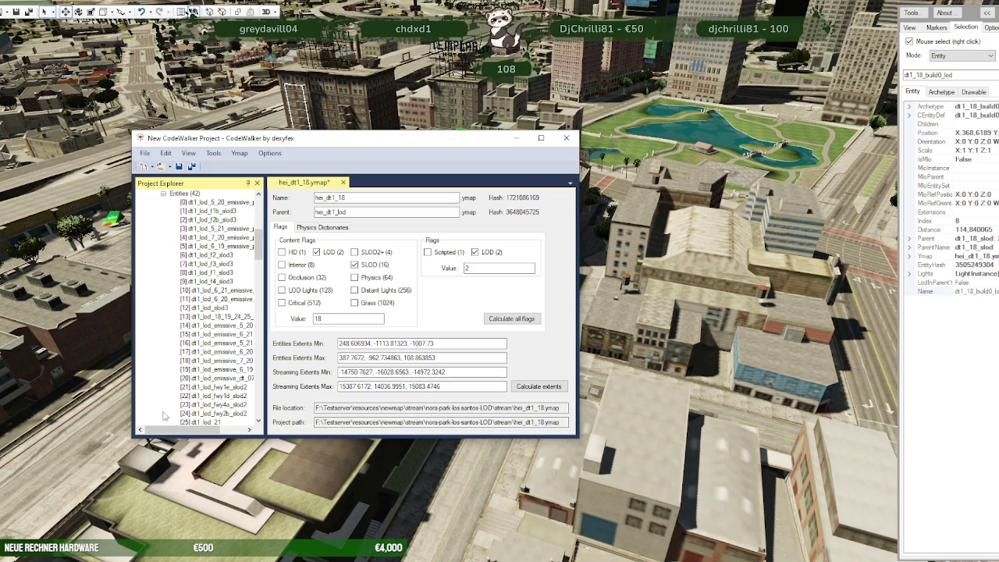
click(209, 237)
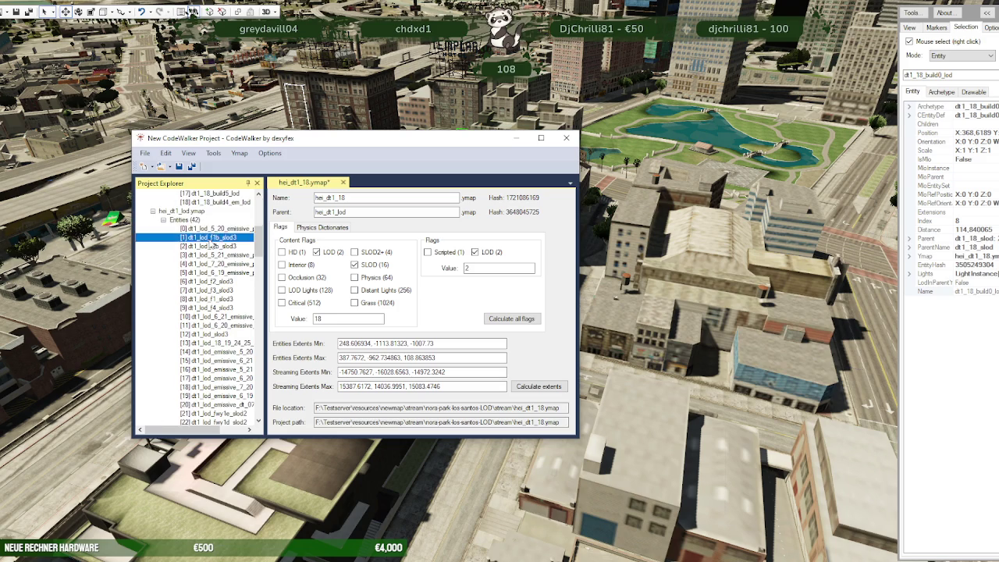
click(320, 197)
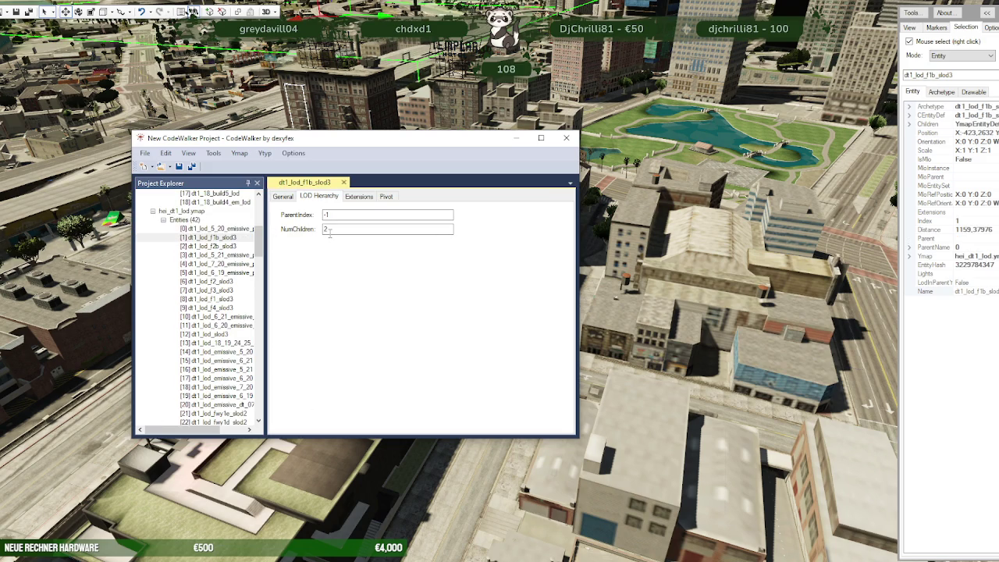
scroll(up, 3)
scroll(up, 3)
scroll(up, 3)
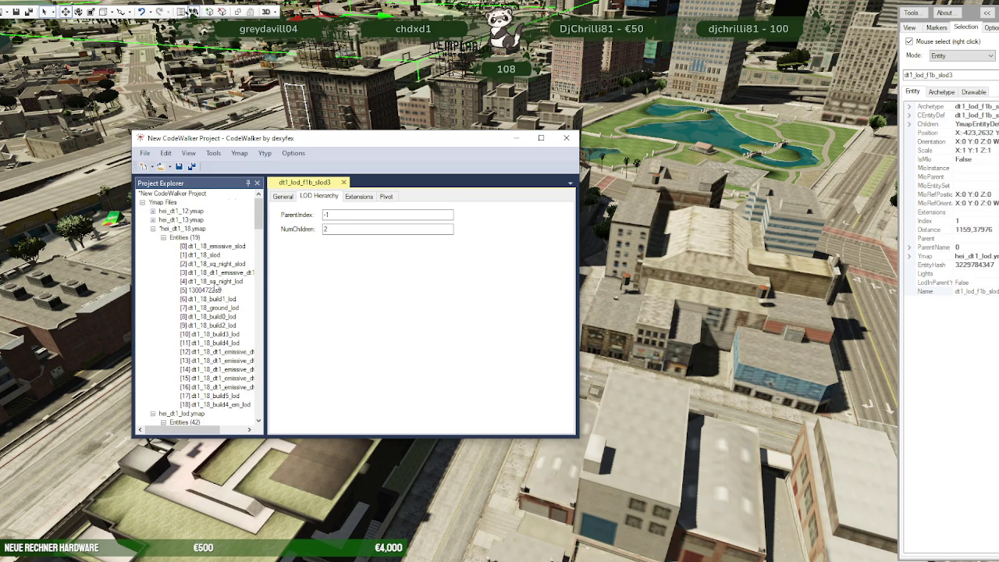
Step: Check the parent index of the dt1_18 build LOD entities and dt1_18_slod
click(224, 316)
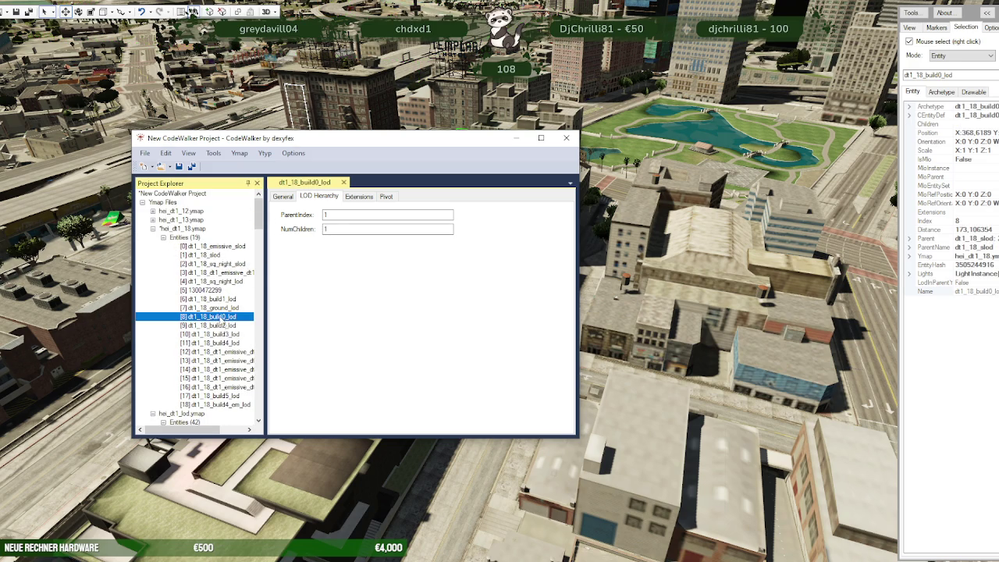
click(217, 299)
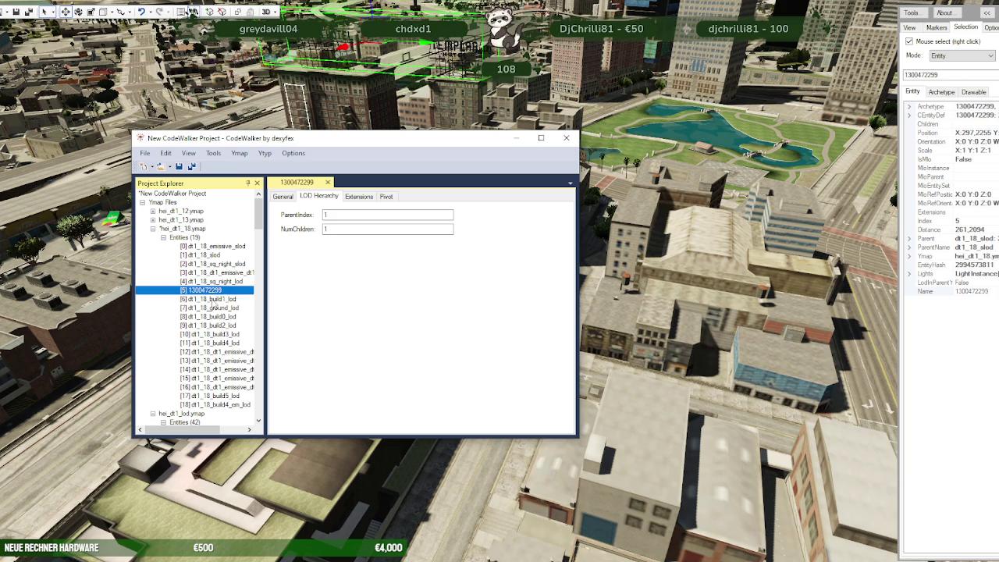
click(211, 317)
click(211, 325)
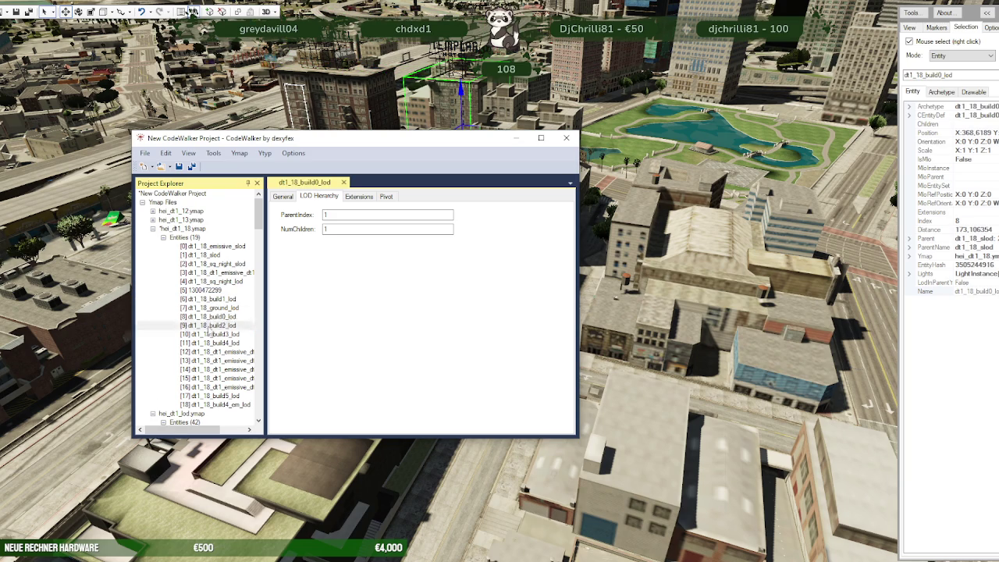
click(212, 335)
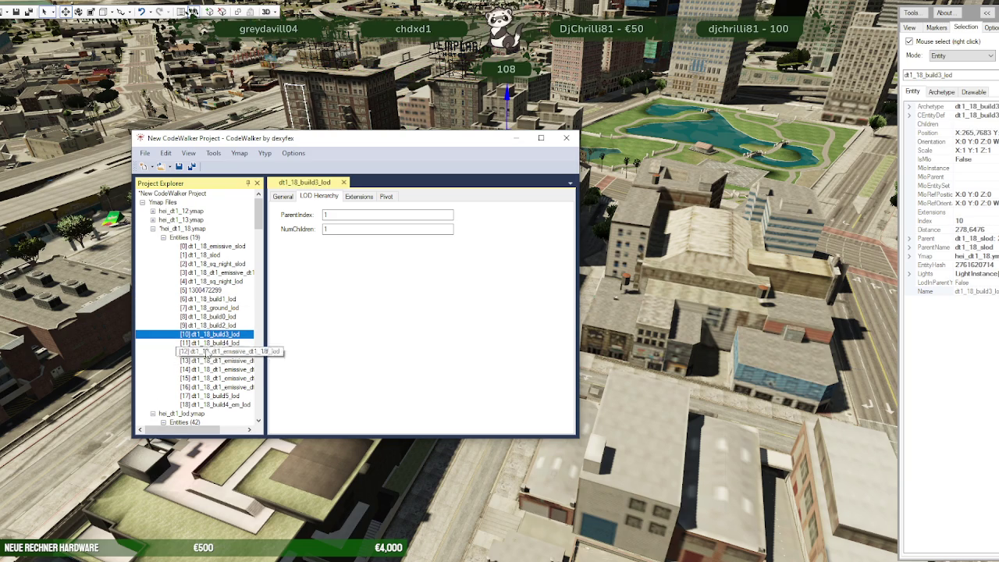
click(199, 257)
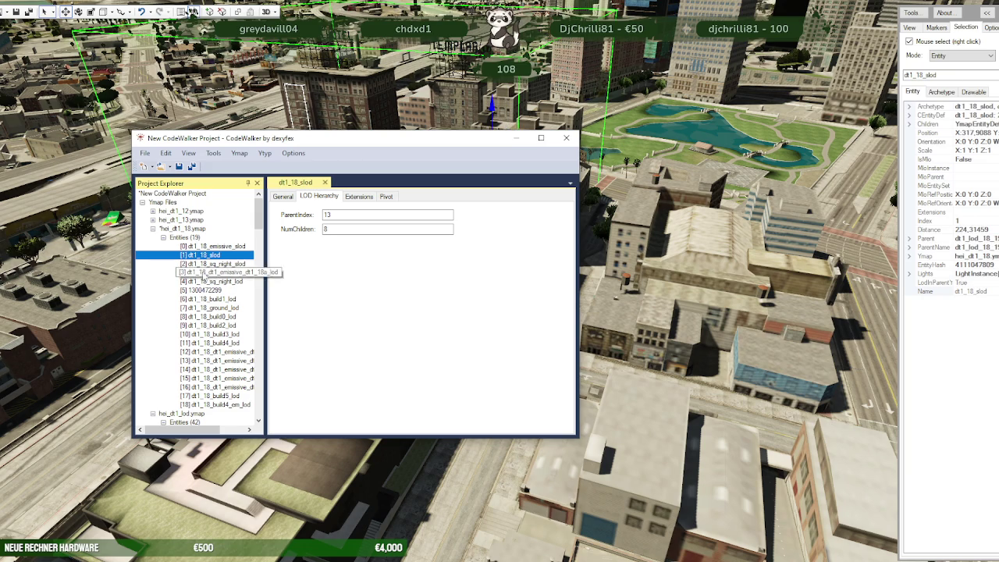
click(219, 326)
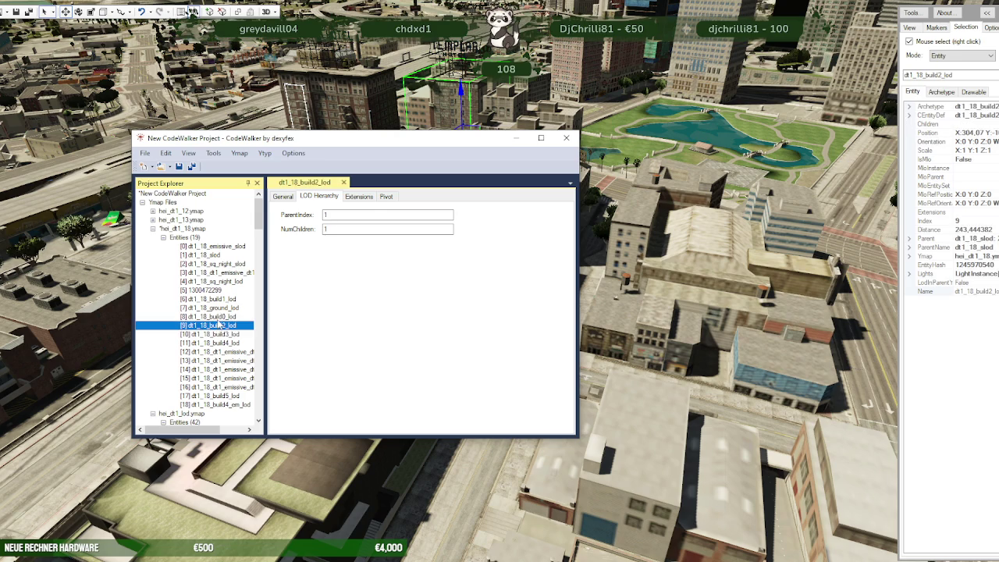
click(221, 317)
click(221, 309)
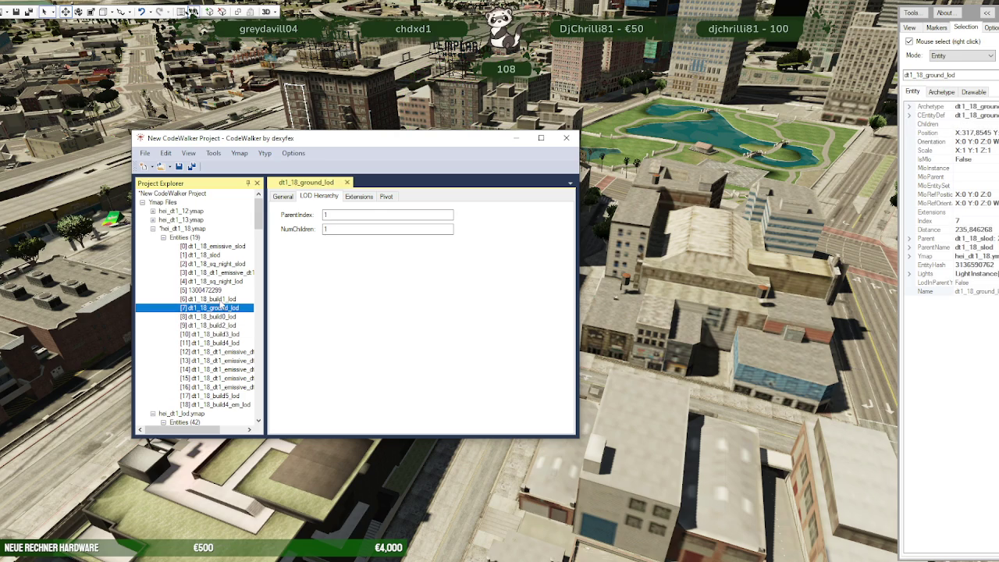
click(222, 299)
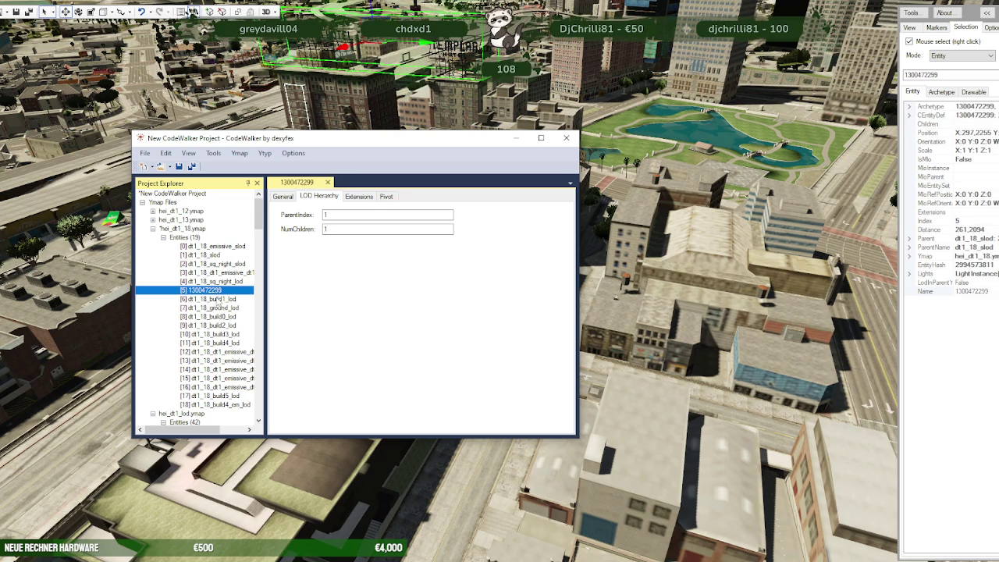
Step: Check parent indices of the remaining and emissive entities through index 14, then close the Project window
click(213, 273)
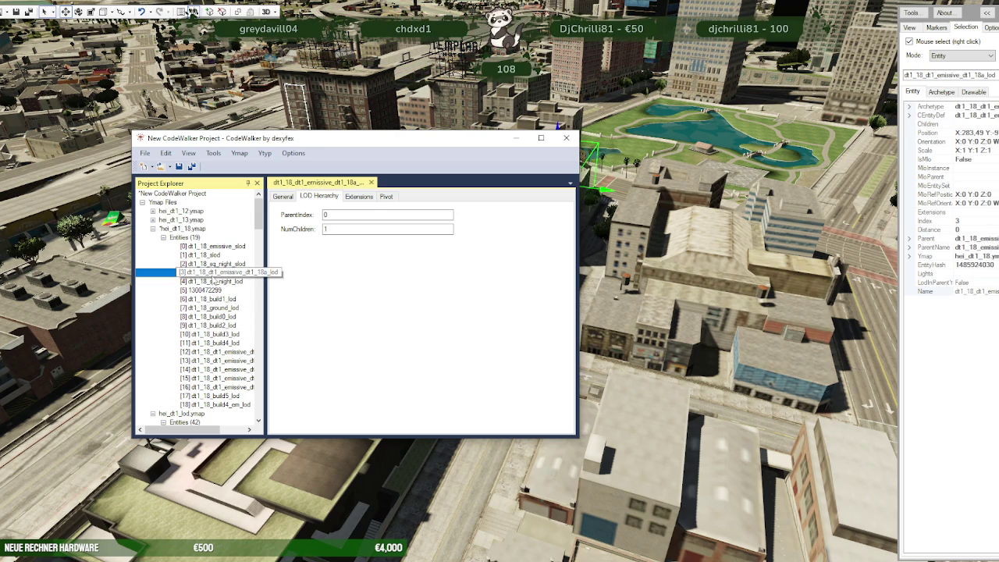
click(220, 290)
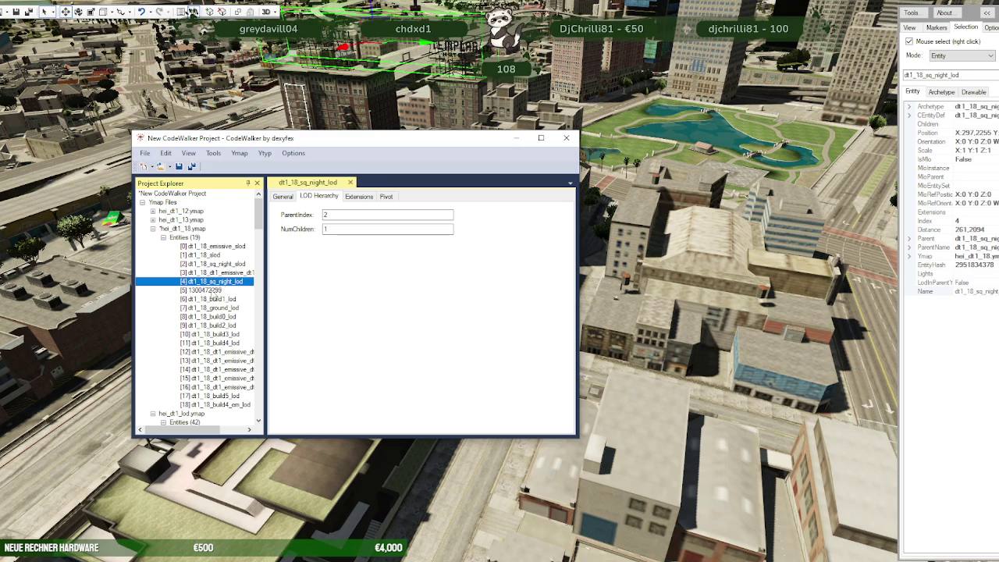
click(209, 301)
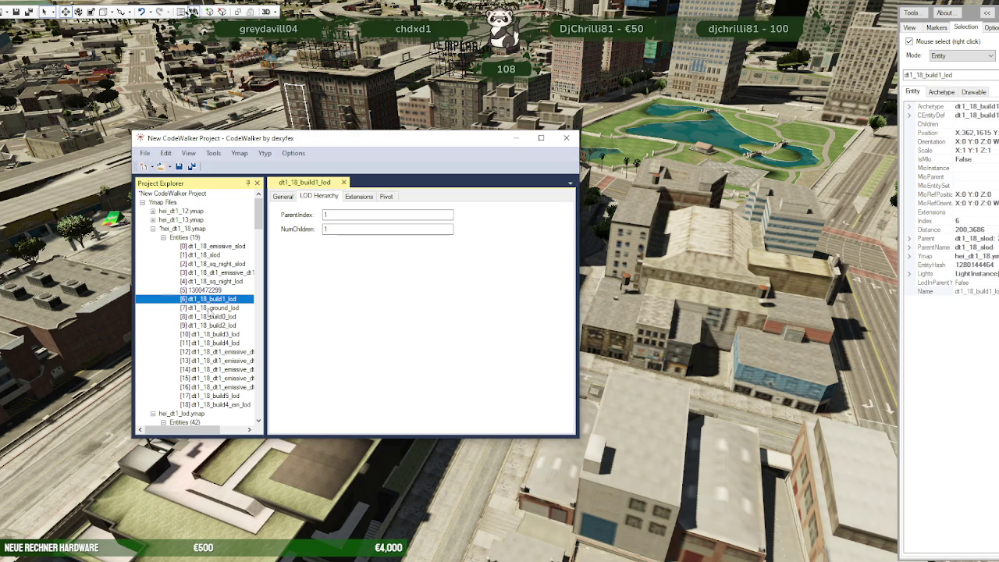
click(210, 316)
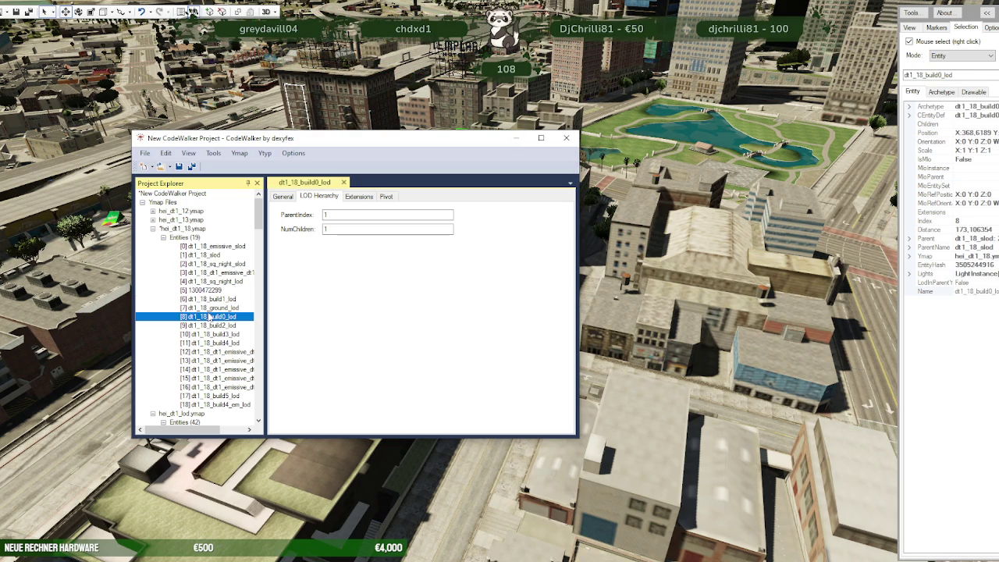
click(224, 404)
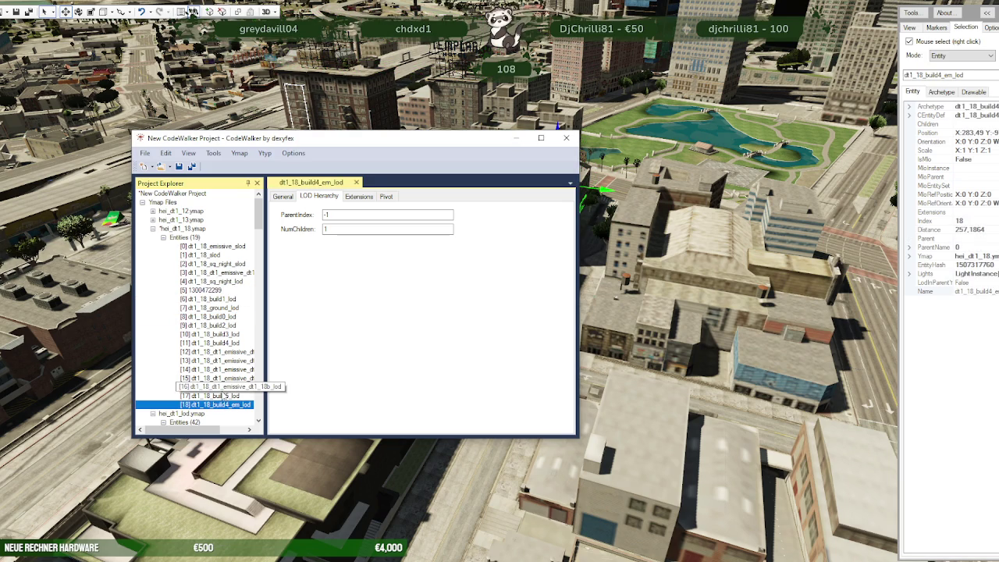
click(222, 387)
click(218, 396)
click(213, 378)
click(214, 369)
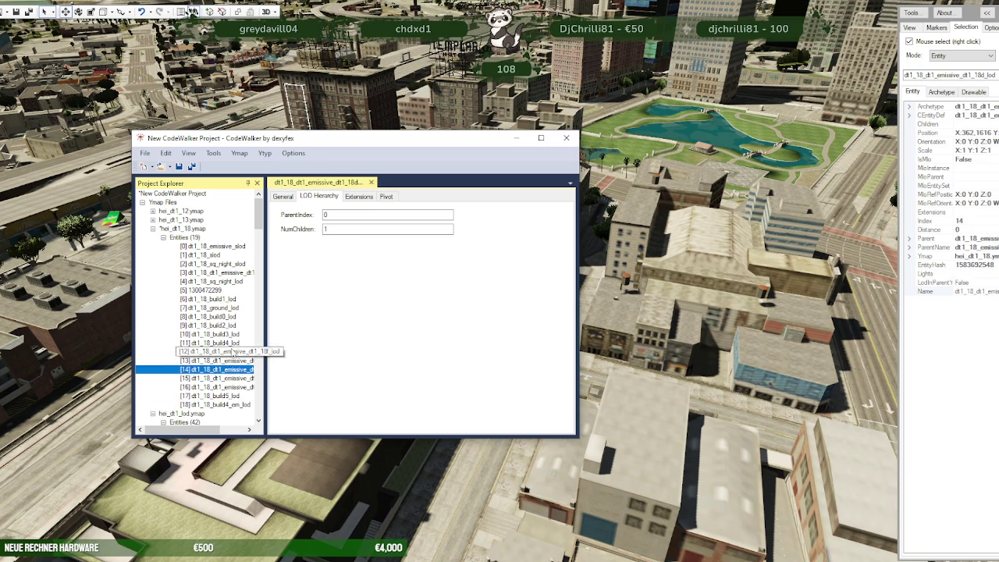
click(515, 138)
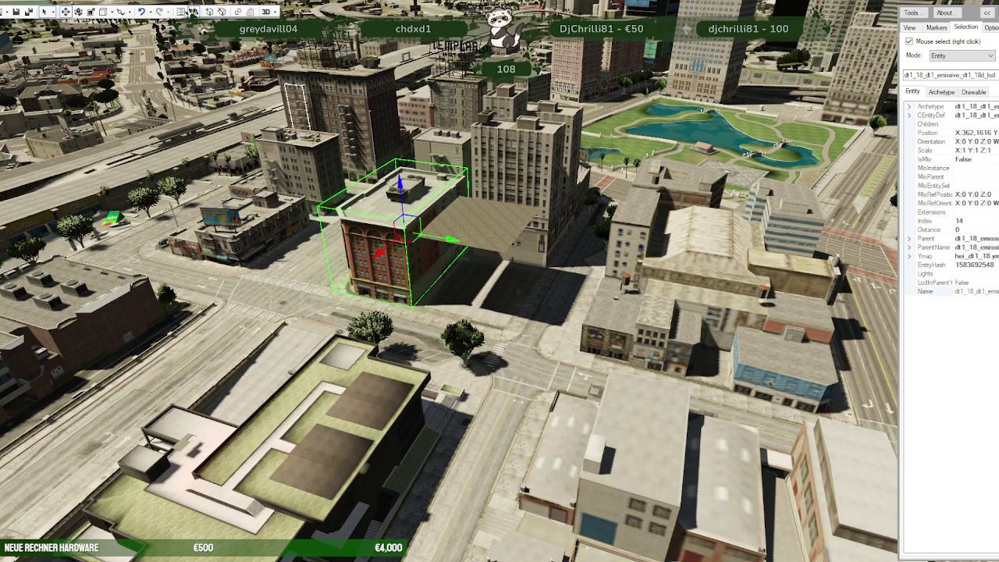
Step: Select the dt1_18_build0_lod building in the city and show it in the centred project window
right_click(487, 214)
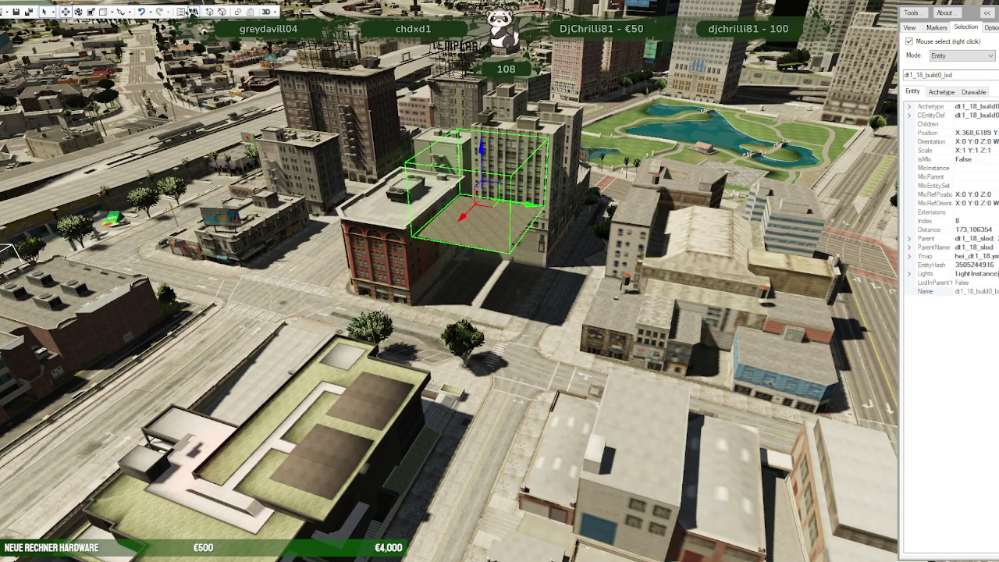
click(191, 11)
drag(93, 172, 250, 175)
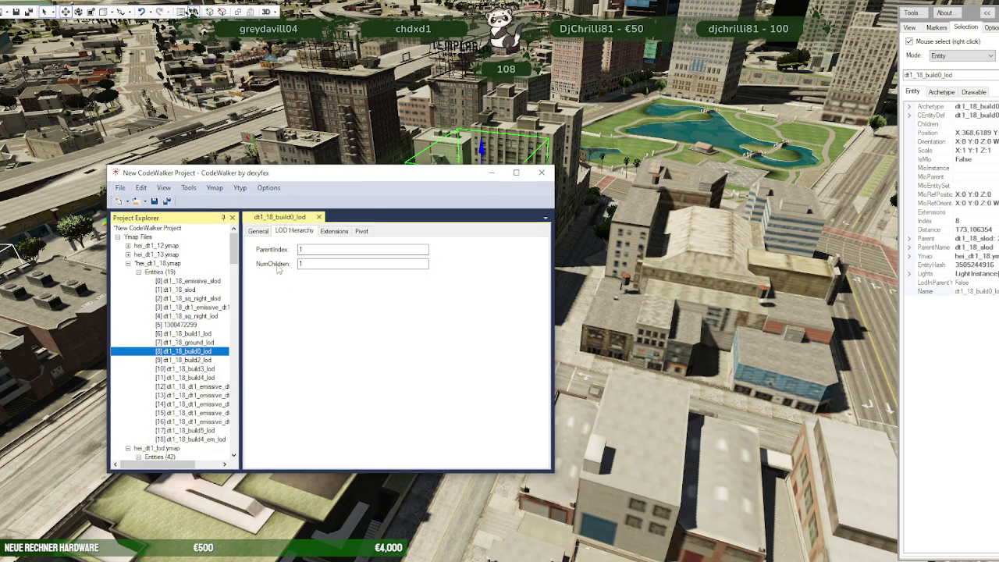
Step: Review the LOD links of dt1_18_build0_lod, dt1_18_emissive_slod and dt1_18_slod
click(258, 231)
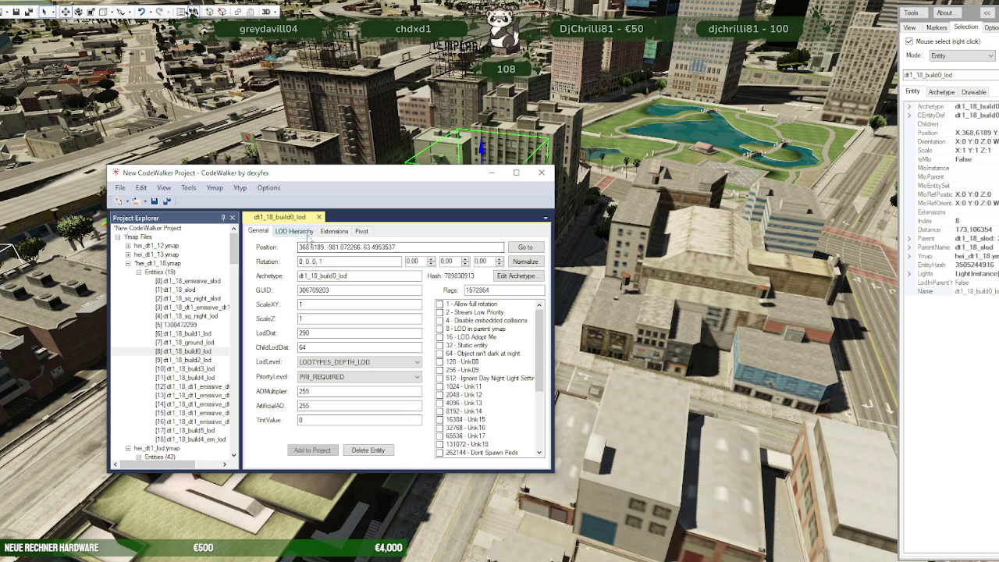
click(303, 233)
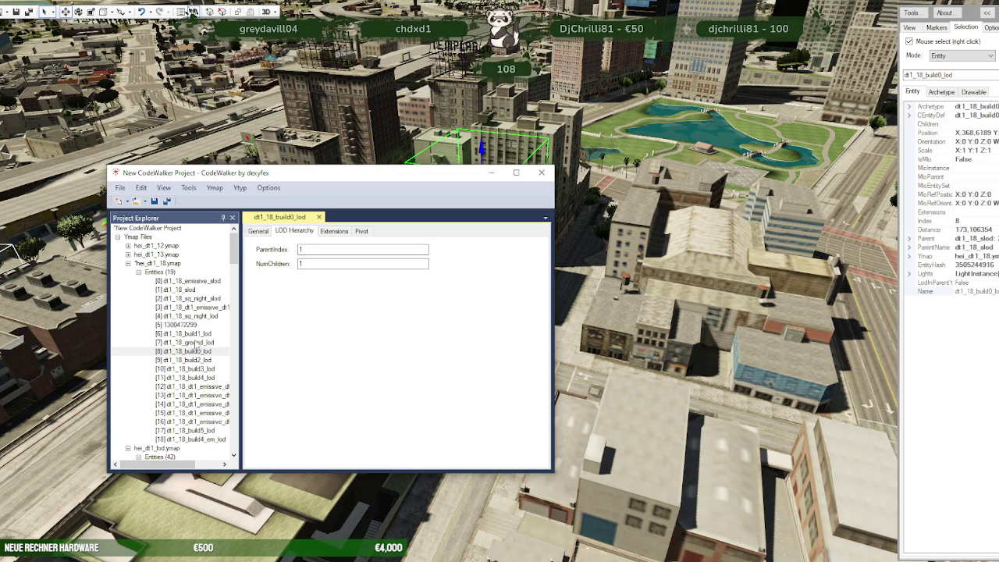
click(191, 283)
click(184, 291)
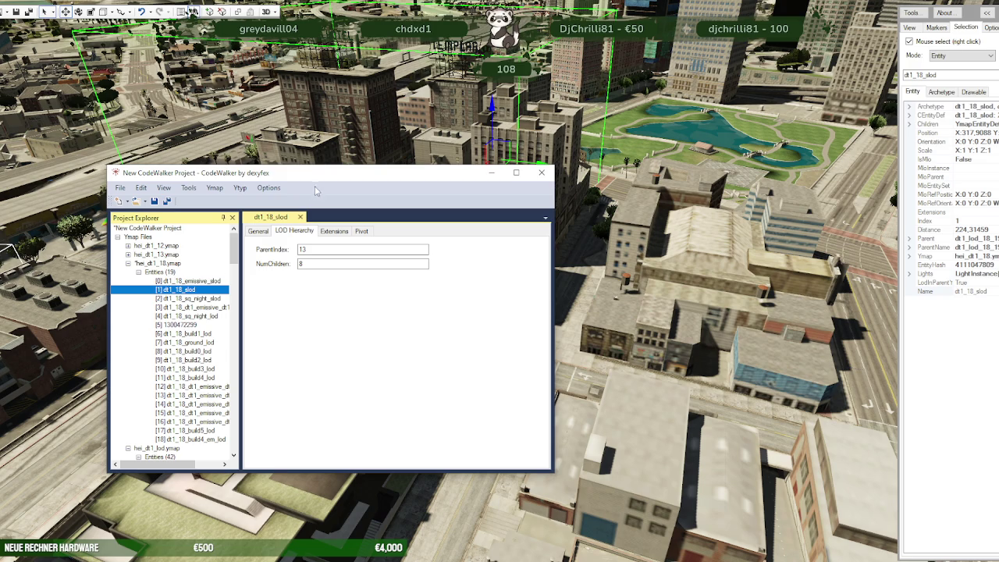
Step: Pick the dt1_18_ground building in the viewport so the project window shows it
drag(328, 180, 198, 179)
right_click(464, 284)
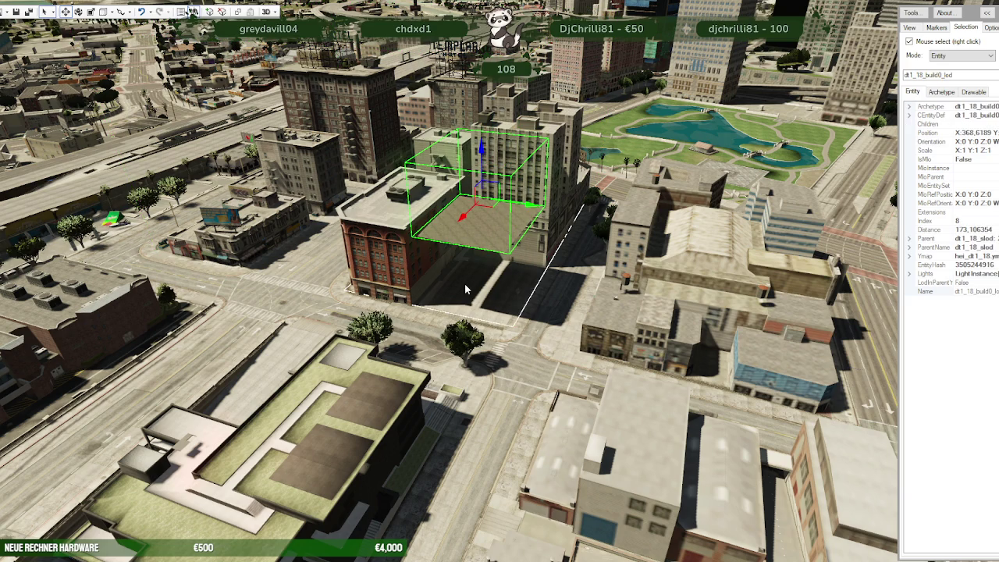
right_click(476, 294)
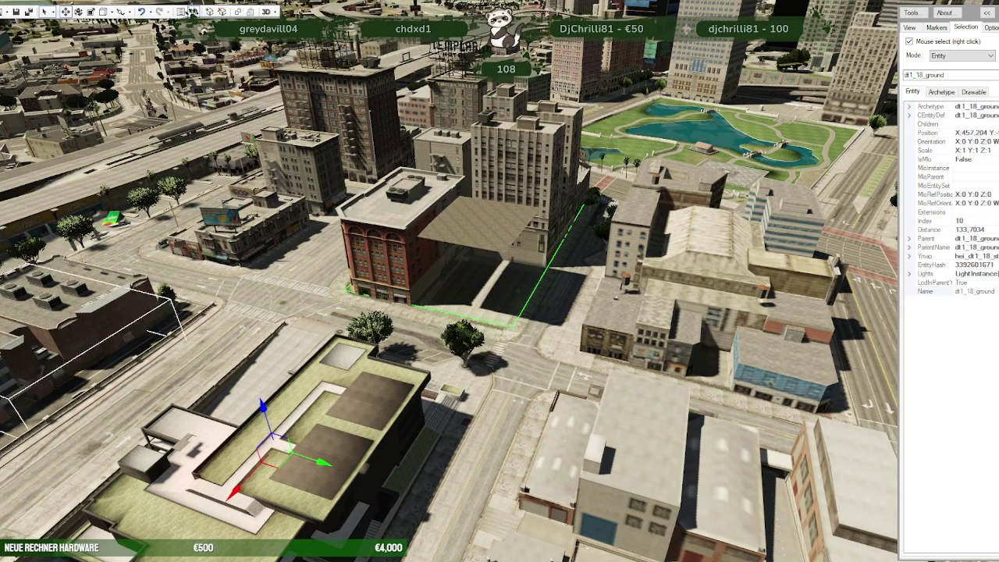
click(192, 11)
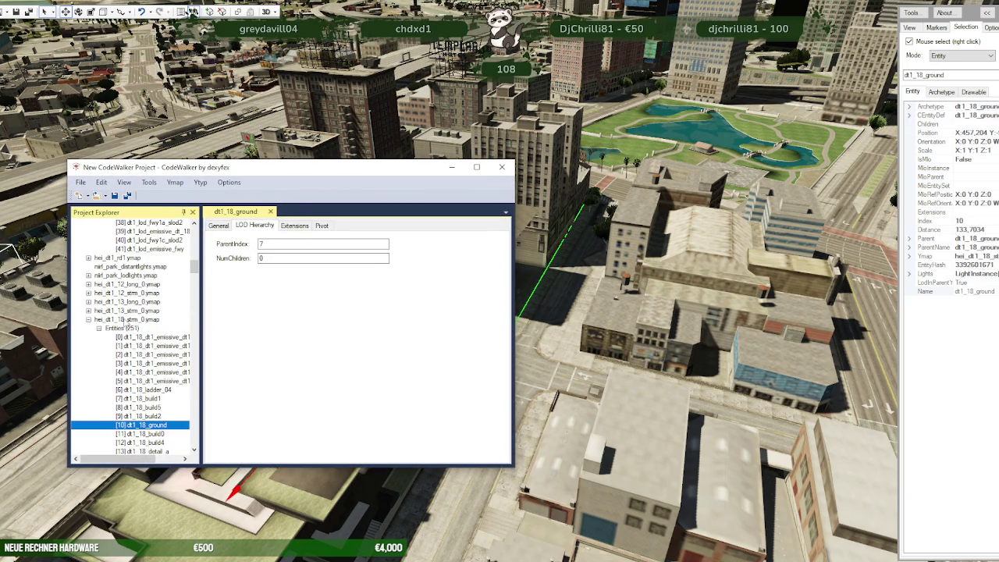
Step: Review hei_dt1_18_strm_0.ymap's flags, then open dt1_18_ground_lod (LodDist 290, ChildLodDist 143)
click(123, 319)
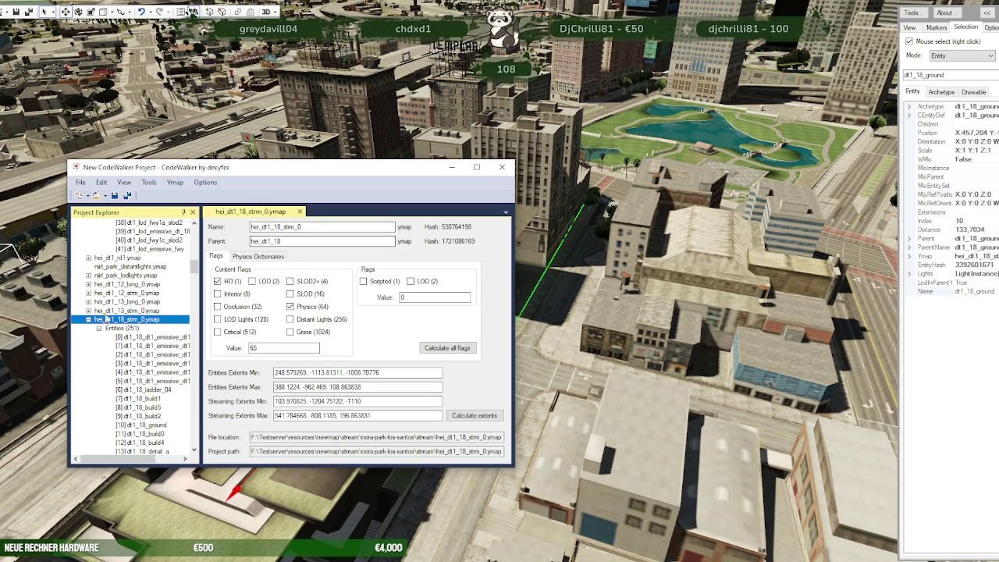
click(89, 319)
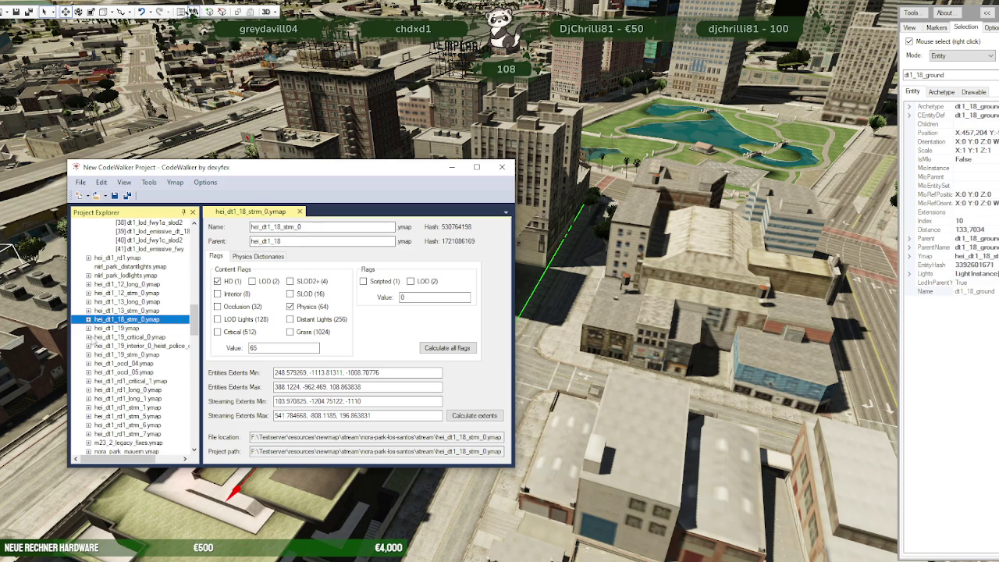
scroll(up, 3)
scroll(up, 3)
scroll(up, 3)
scroll(up, 3)
scroll(up, 3)
scroll(up, 3)
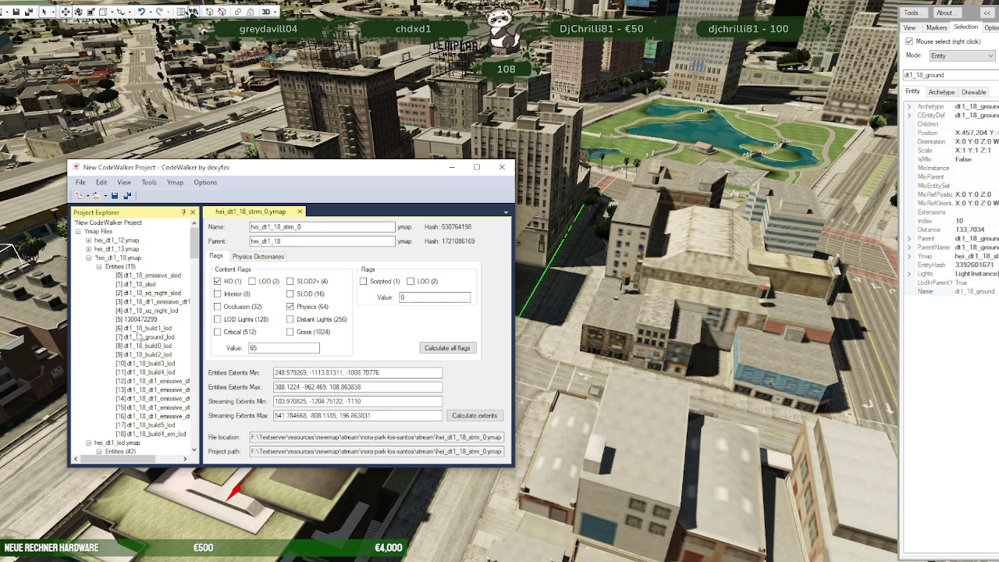
click(148, 337)
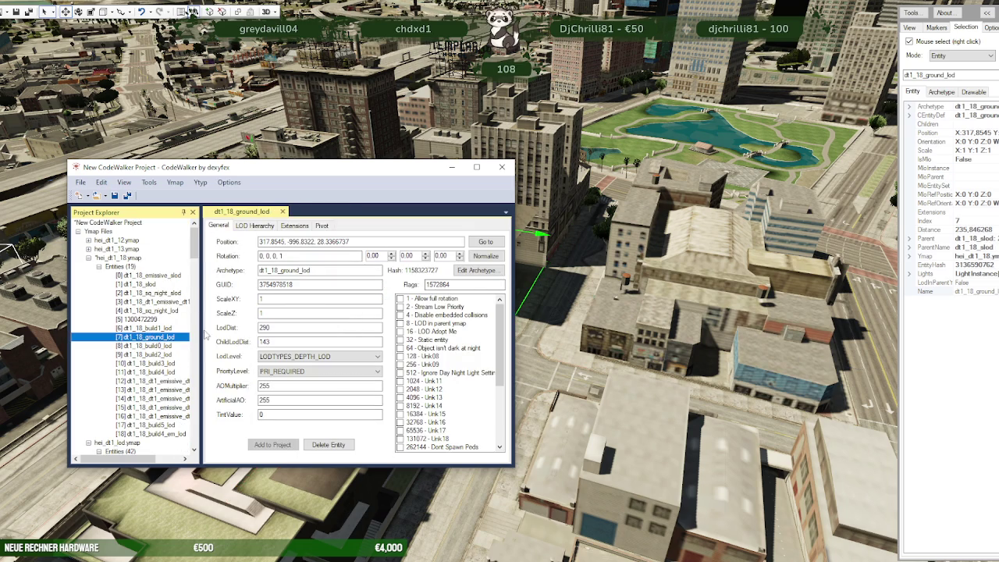
Step: Confirm dt1_18_ground_lod's parent index 1, then view hei_dt1_18.ymap's parent hei_dt1_lod
drag(304, 177, 231, 182)
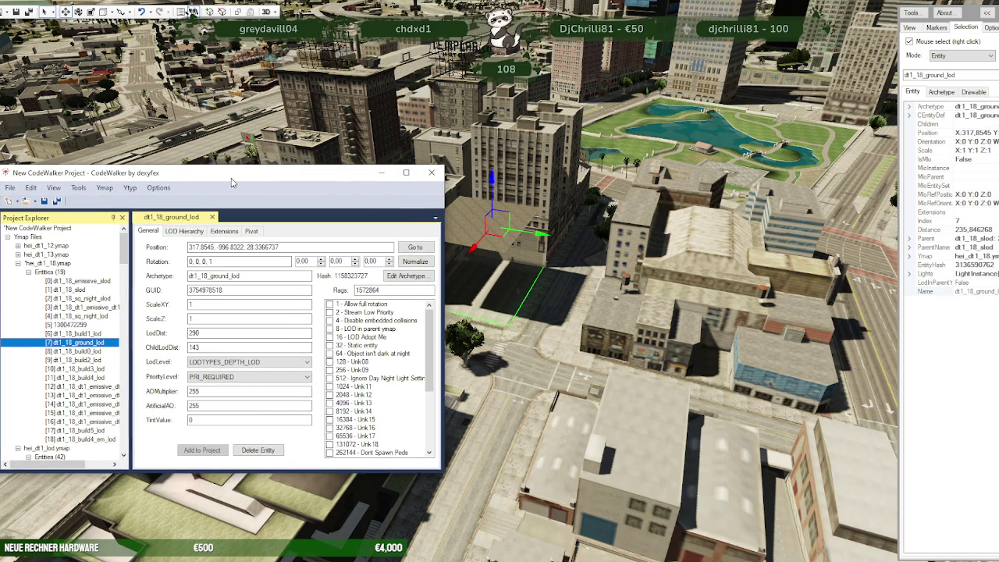
click(185, 232)
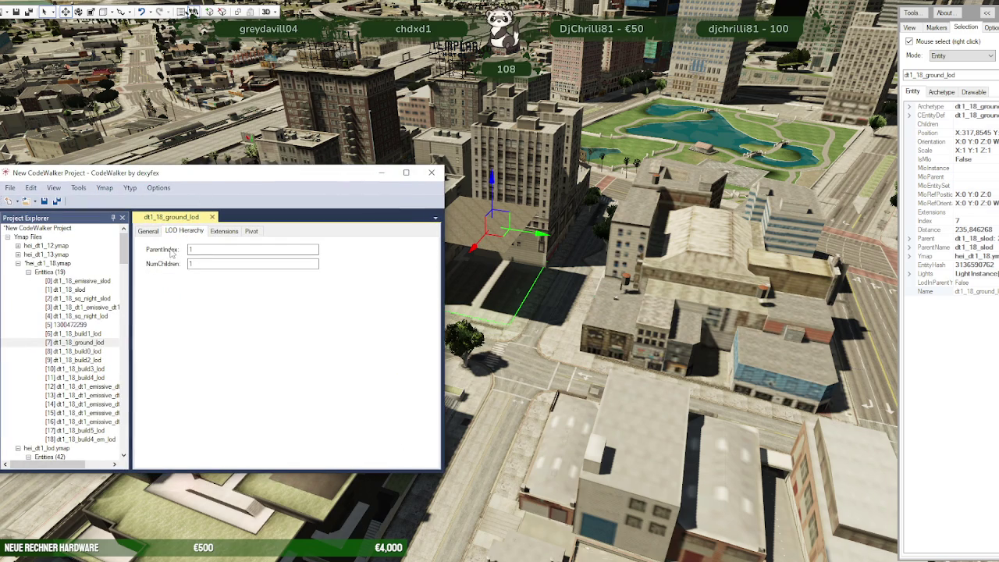
click(48, 263)
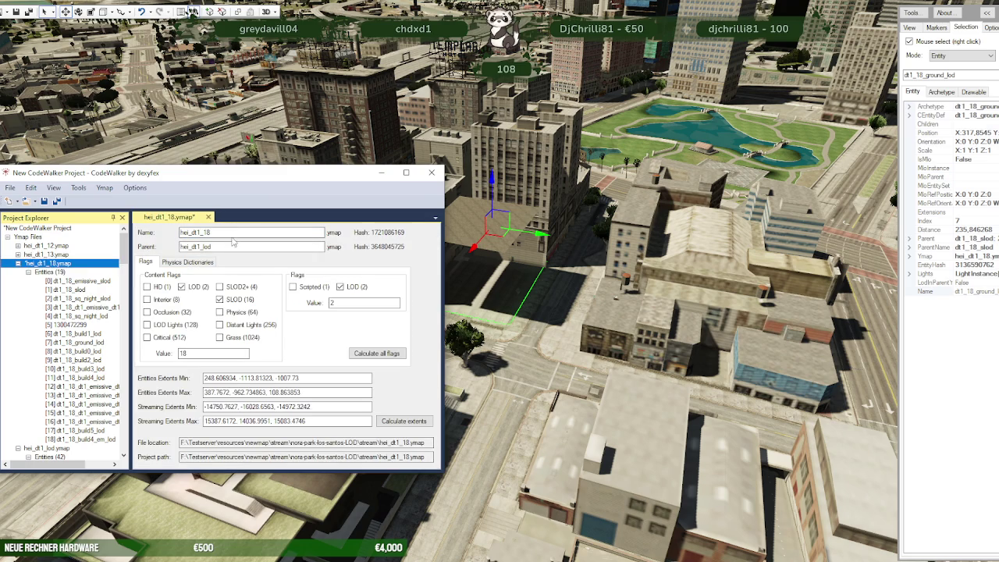
click(208, 247)
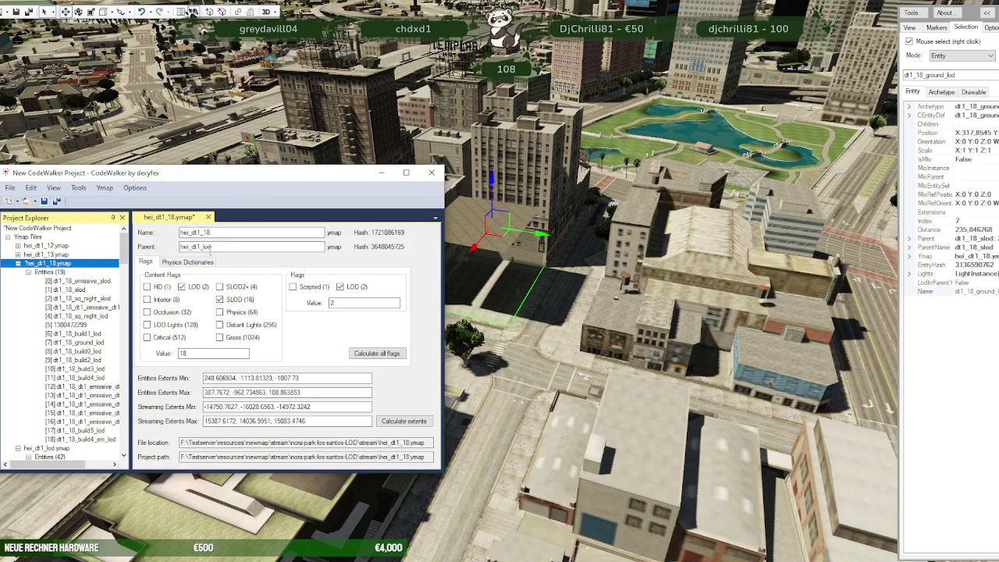
click(18, 264)
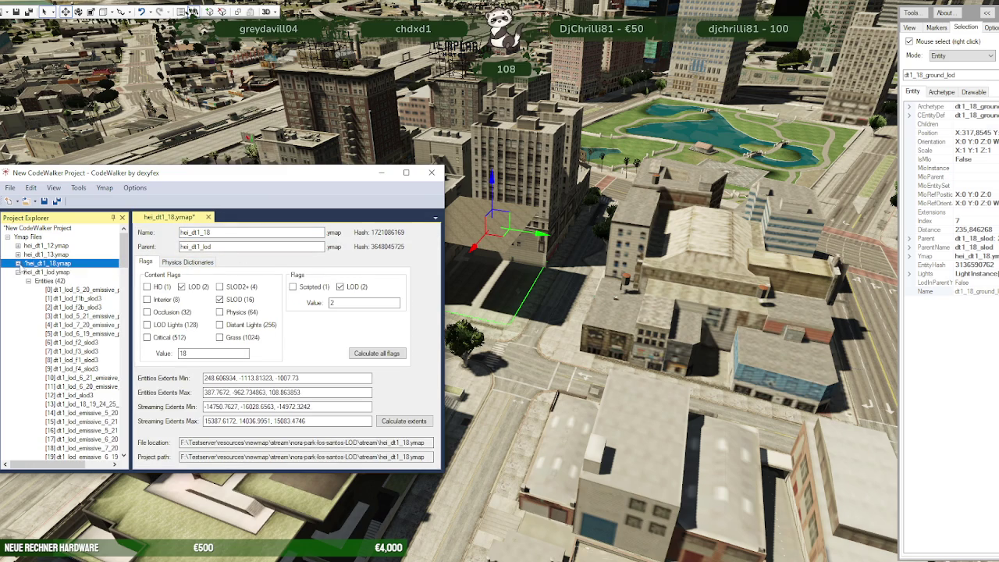
Step: Check dt1_lod_f1b_slod3's LOD parent and two children, then re-expand hei_dt1_18.ymap
click(73, 298)
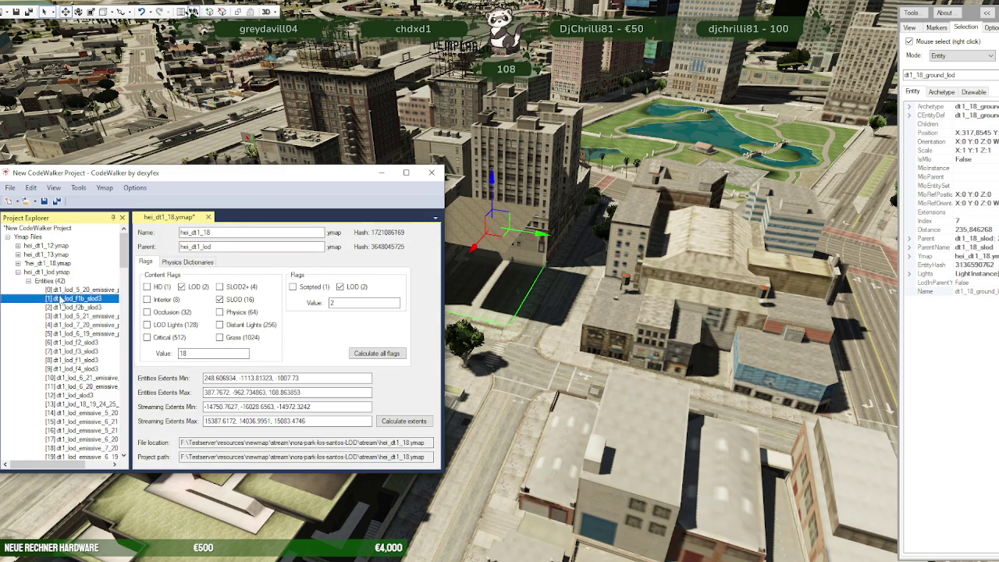
click(184, 231)
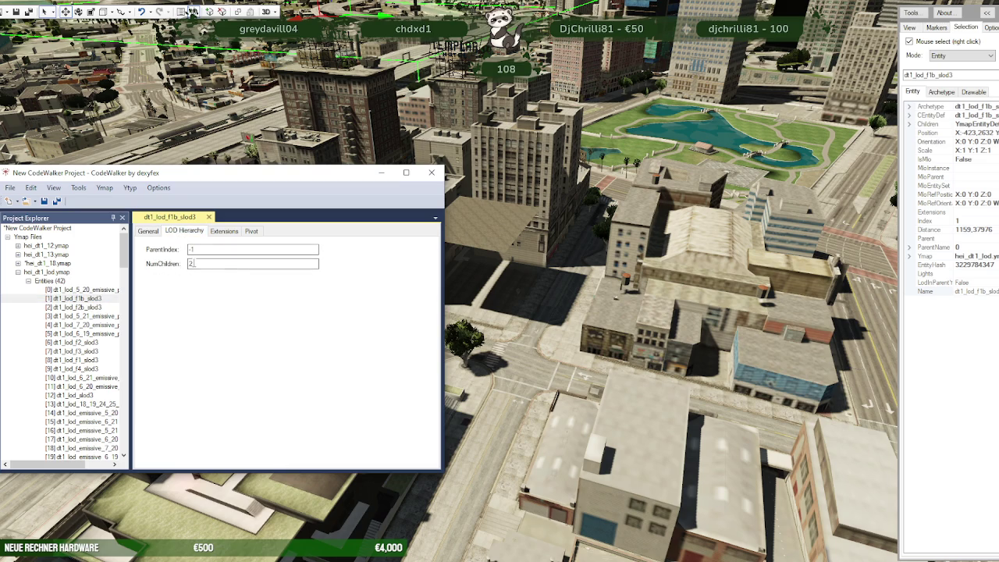
click(18, 264)
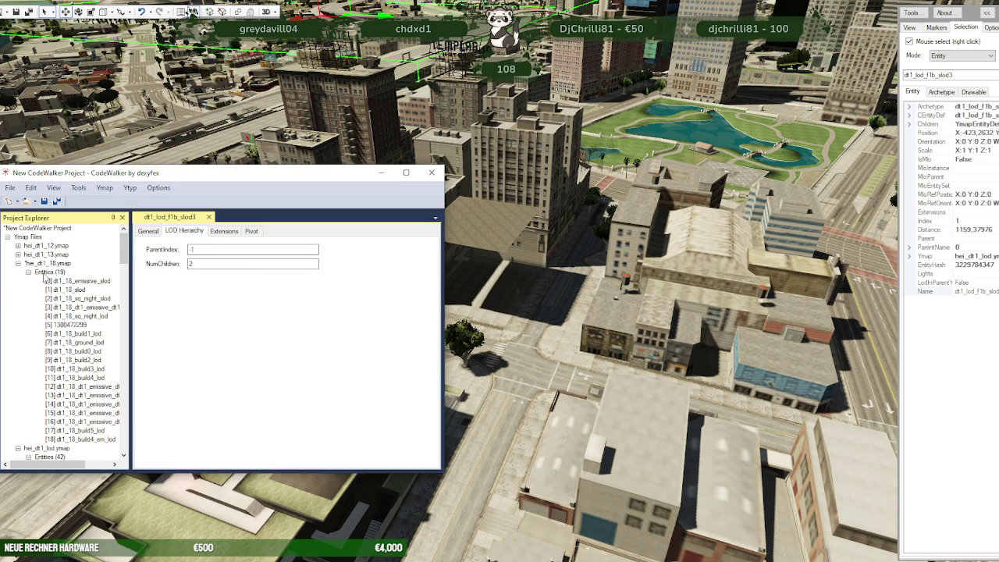
click(81, 282)
Step: Check the parent index of the first hei_dt1_18 entities, through dt1_18_build2_lod
click(74, 289)
click(78, 298)
click(80, 306)
click(81, 316)
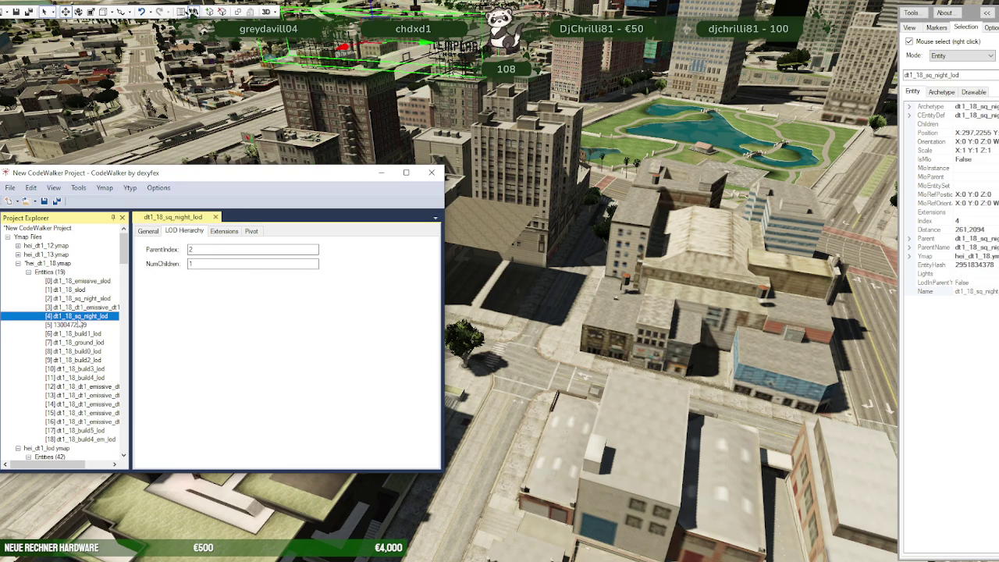
click(81, 324)
click(75, 334)
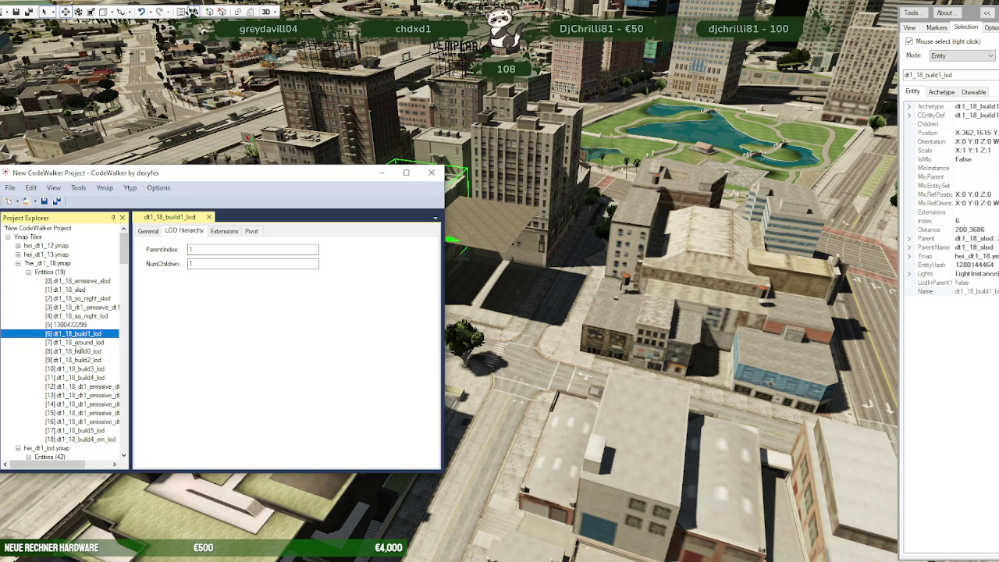
click(77, 343)
click(77, 351)
click(75, 359)
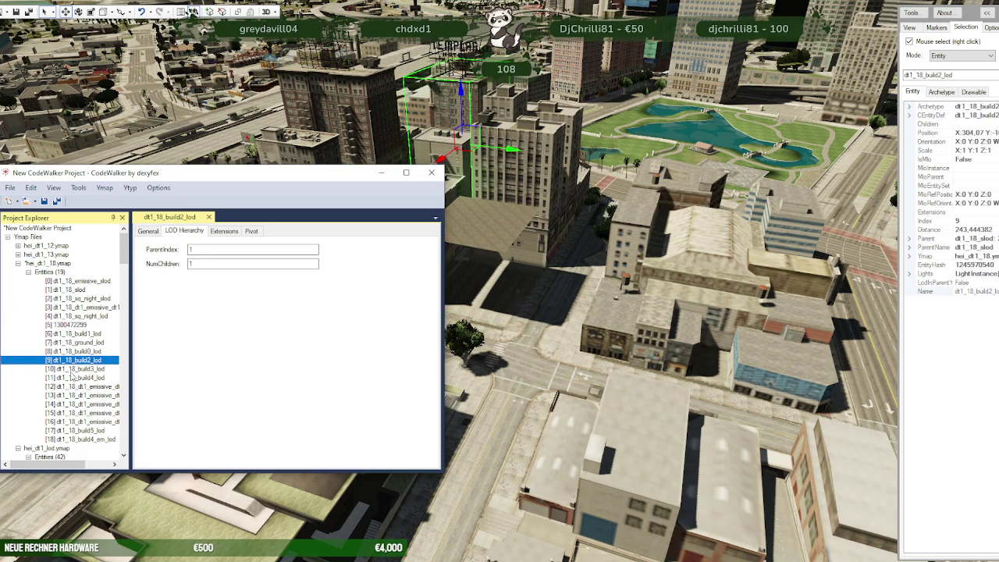
Step: Check the parent indexes of the dt1_18 emissive entities down to dt1_18_build4_em_lod
click(72, 370)
click(72, 378)
click(72, 387)
click(72, 396)
click(71, 404)
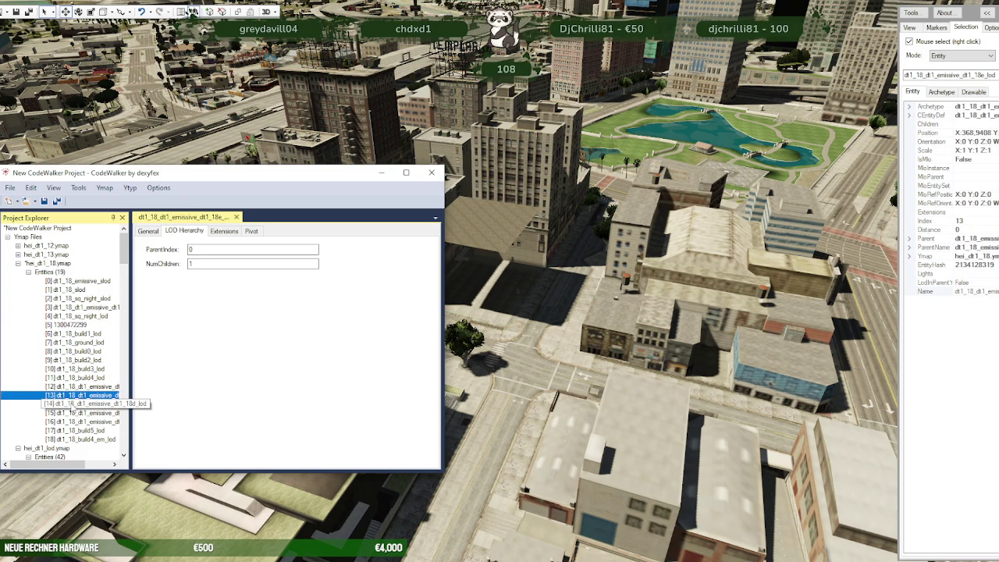
click(72, 413)
click(75, 421)
click(79, 429)
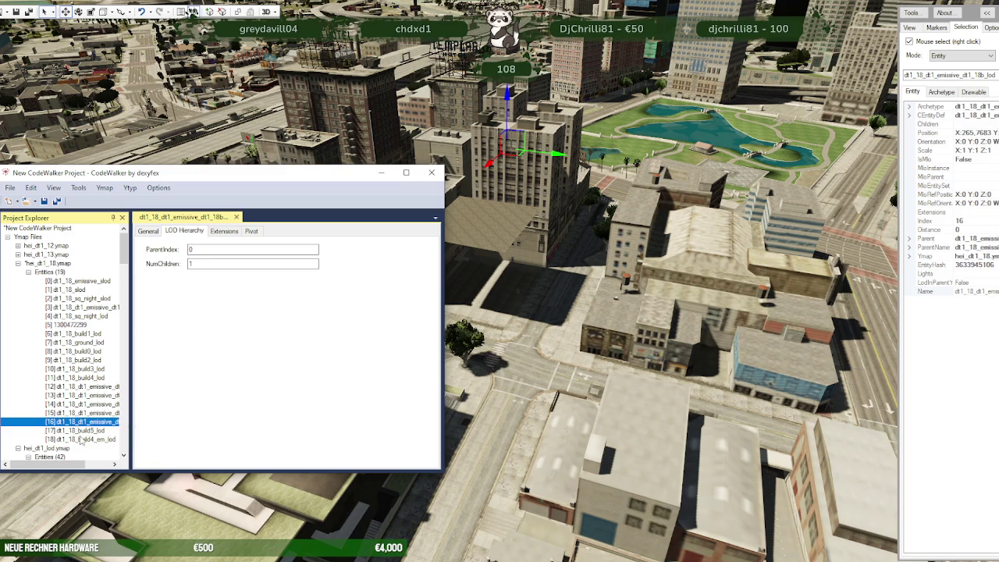
click(82, 439)
Step: Compare LOD links of dt1_18_build4_em_lod and dt1_18_build5_lod, and widen the properties panel
click(87, 449)
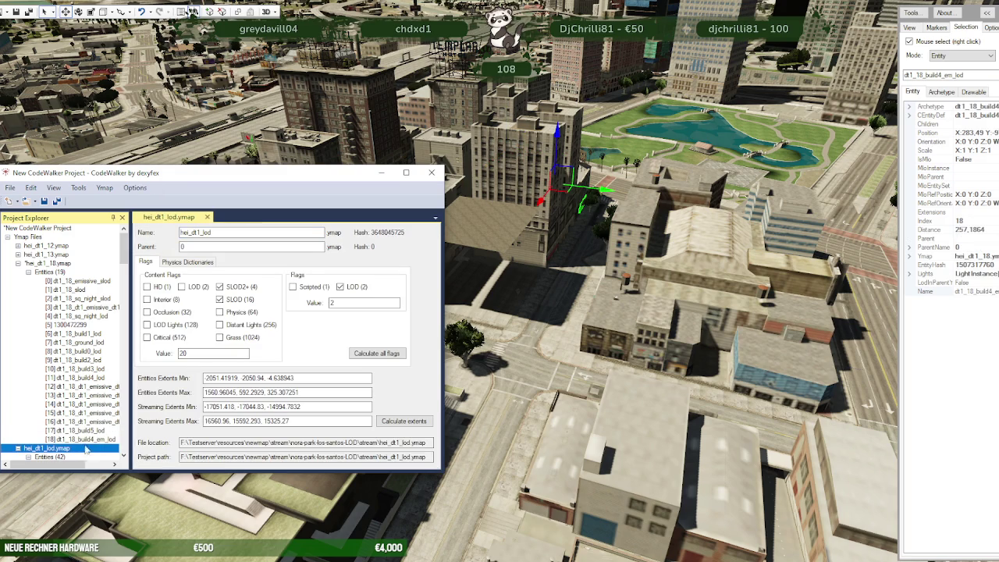
click(87, 439)
click(85, 430)
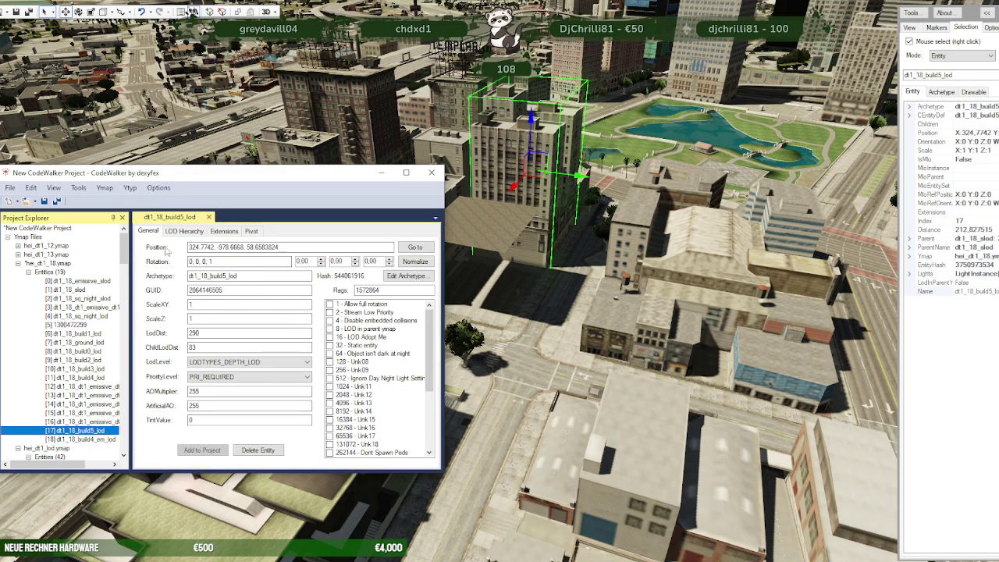
click(184, 231)
click(65, 439)
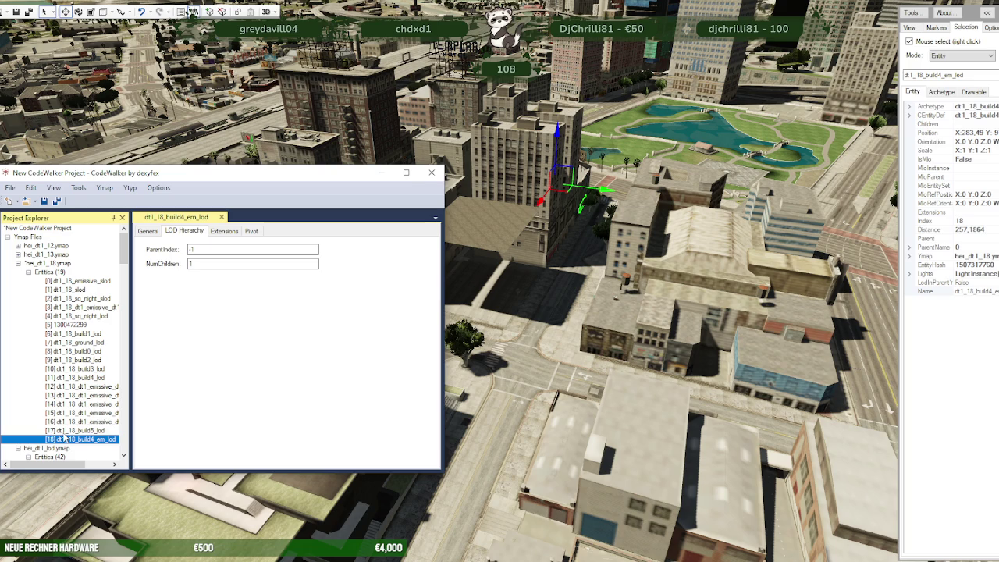
click(68, 431)
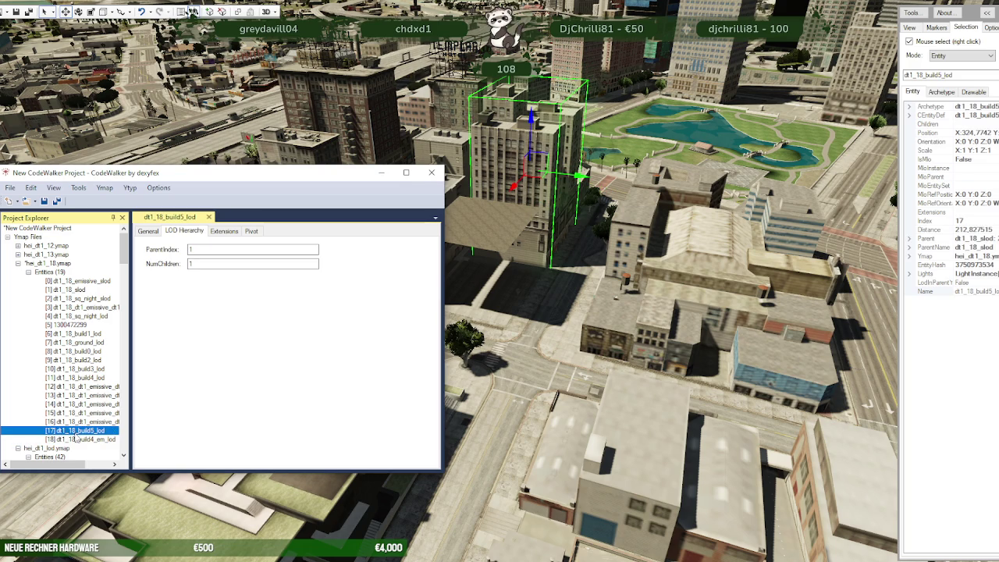
drag(899, 283, 718, 282)
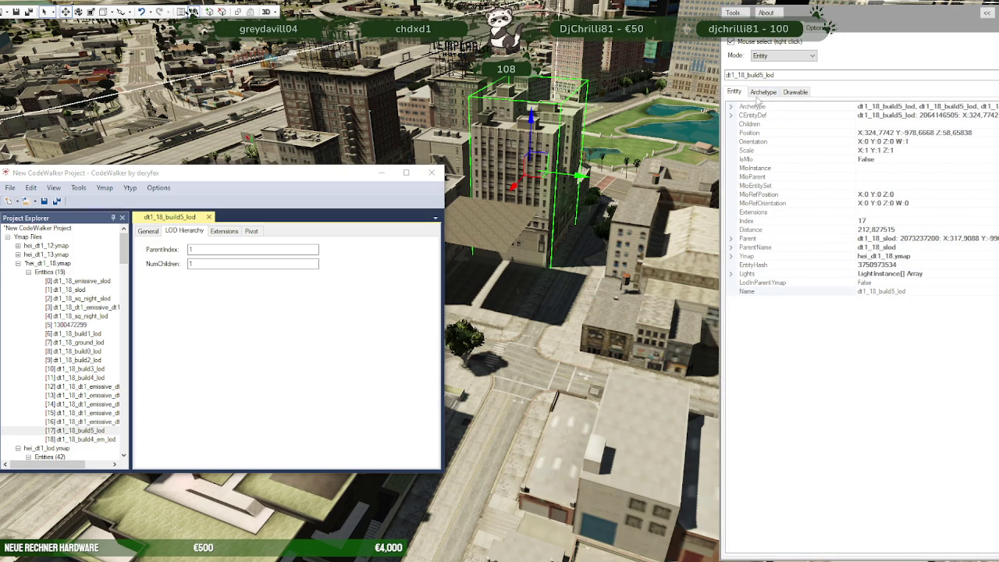
Step: Select the dt1_18_slod_children dictionary name in dt1_18_build5_lod's archetype, then bring RPF Explorer forward
click(762, 92)
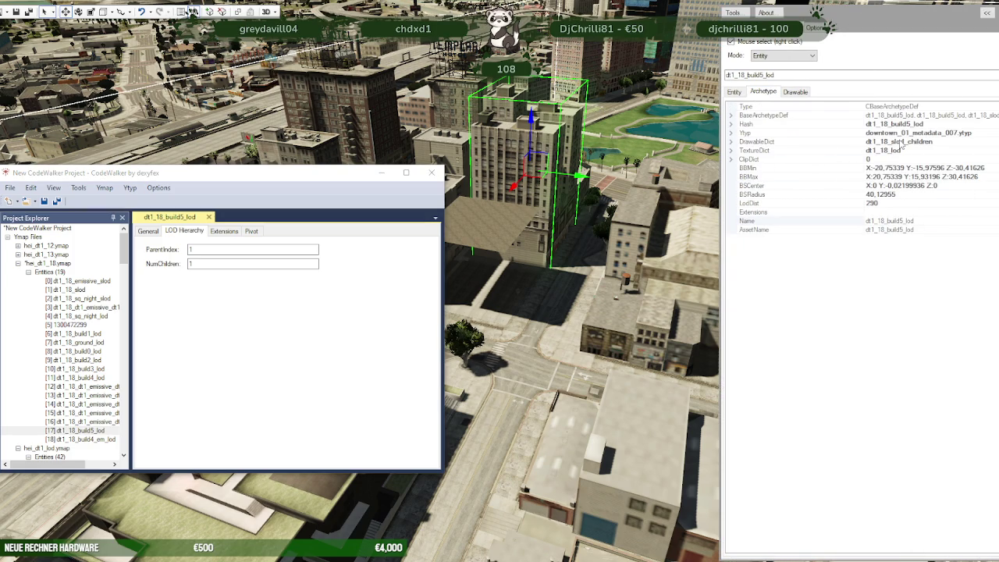
click(733, 144)
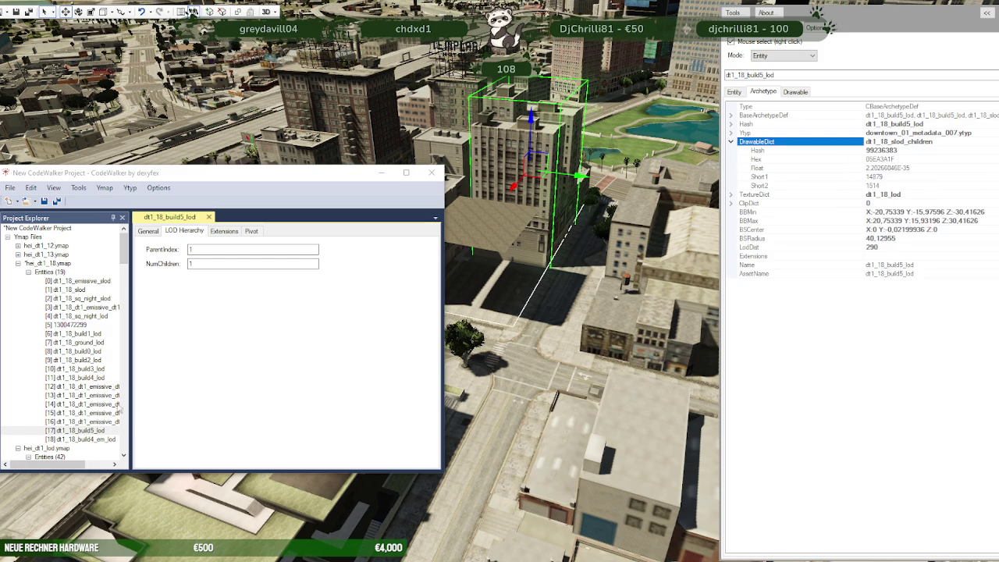
double_click(916, 143)
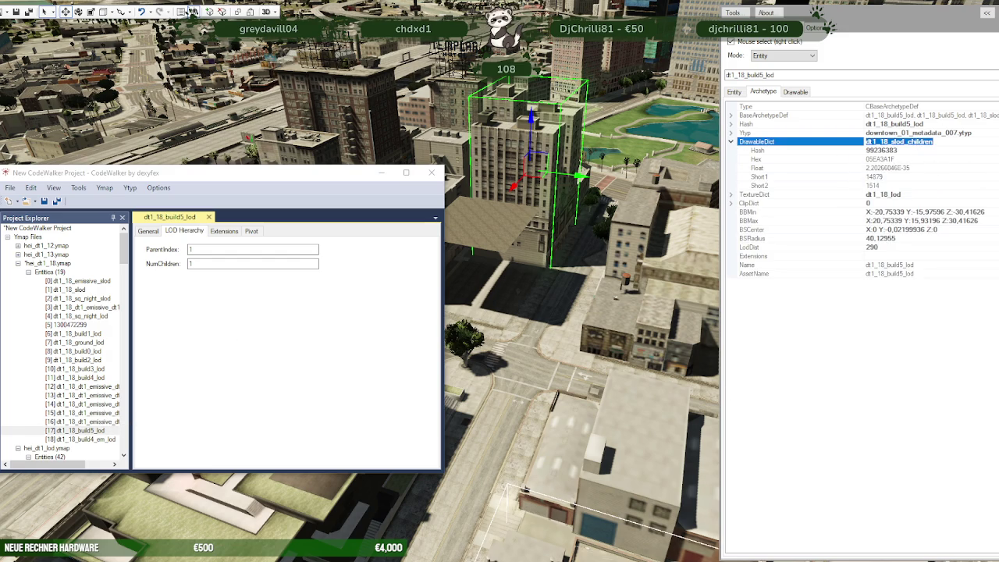
click(337, 557)
Step: Search the archives for dt1_18_slod_children and open the .ydd in the model viewer
click(410, 37)
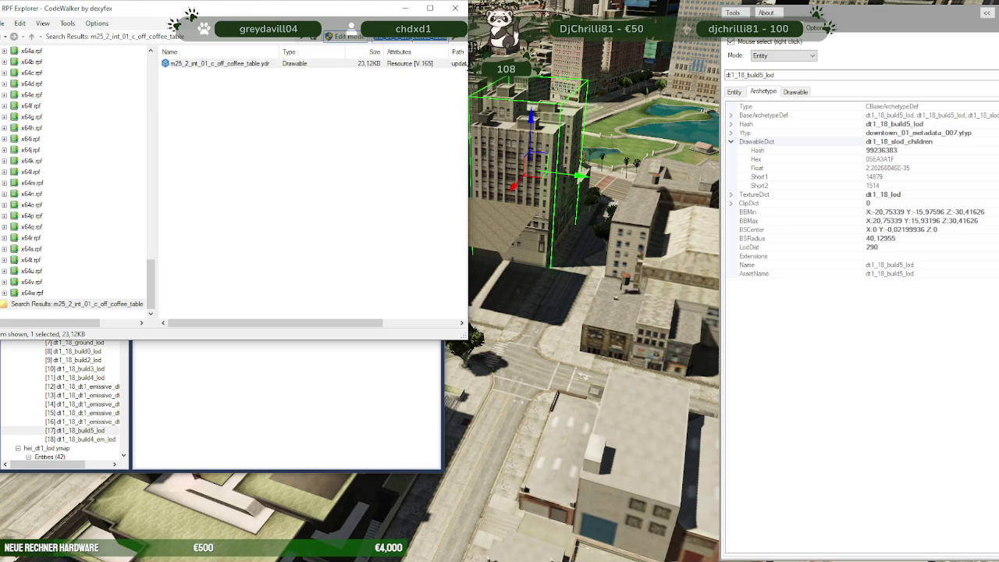
key(Return)
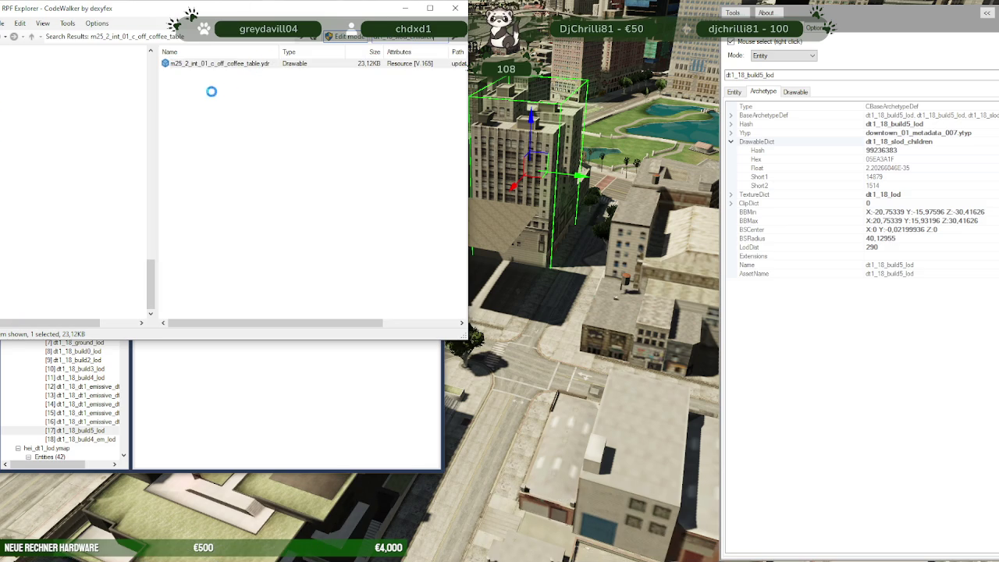
double_click(235, 66)
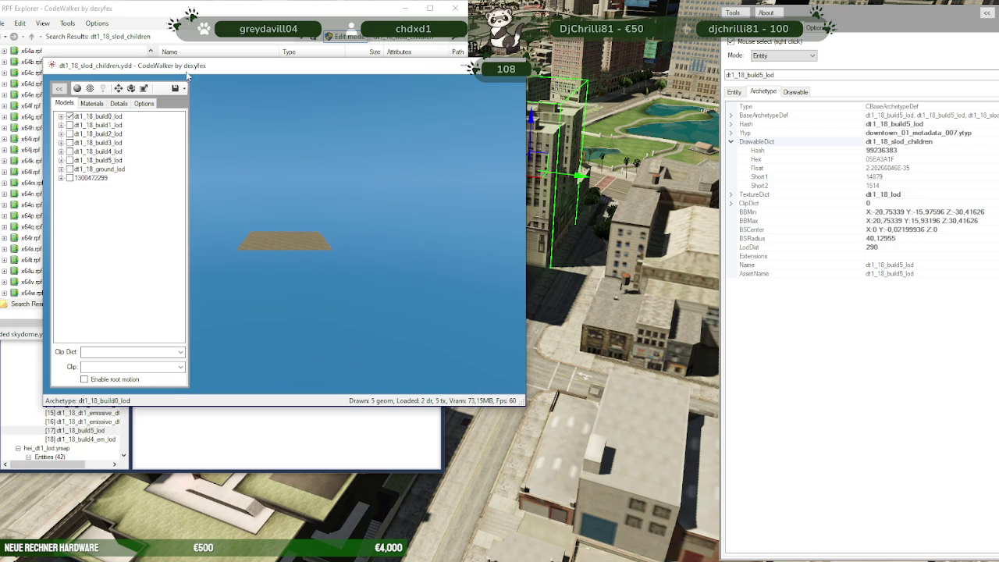
drag(185, 77, 512, 71)
Step: Return to the project and view dt1_18_slod's LOD hierarchy (parent 13, 8 children)
click(66, 335)
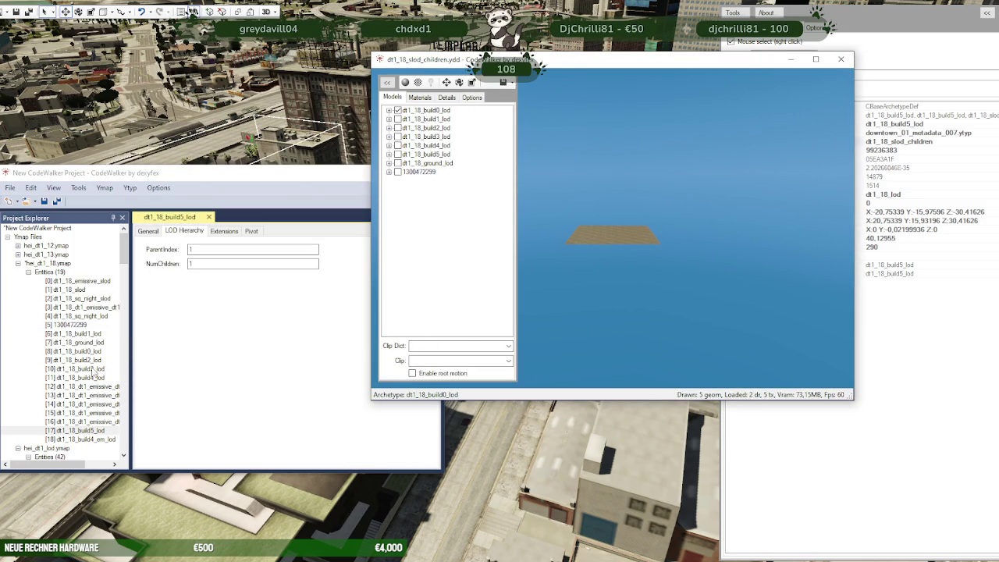
click(92, 288)
click(74, 298)
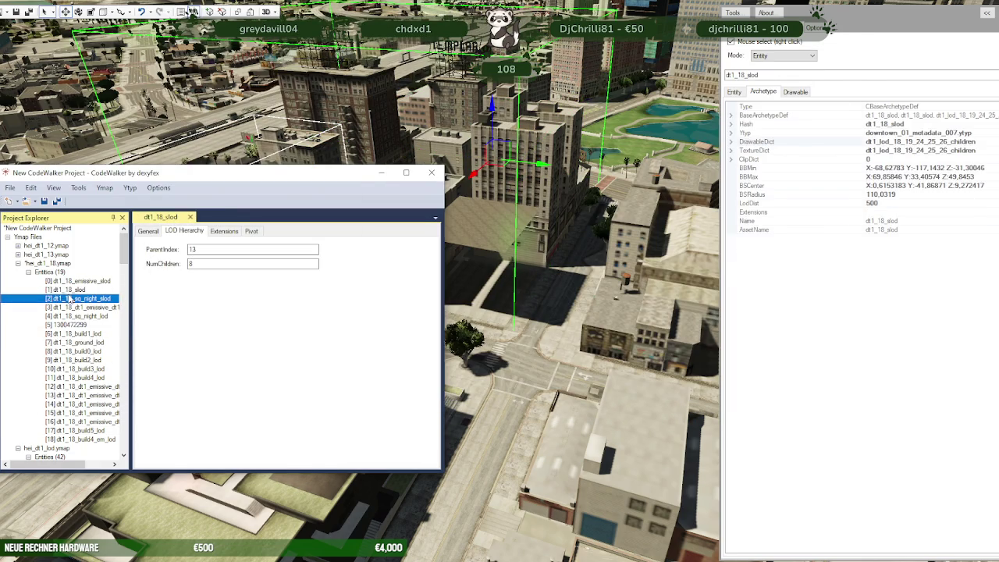
Step: Check the LOD parent index of hei_dt1_18 entities [3] through [18] dt1_18_build4_em_lod
click(70, 306)
click(71, 316)
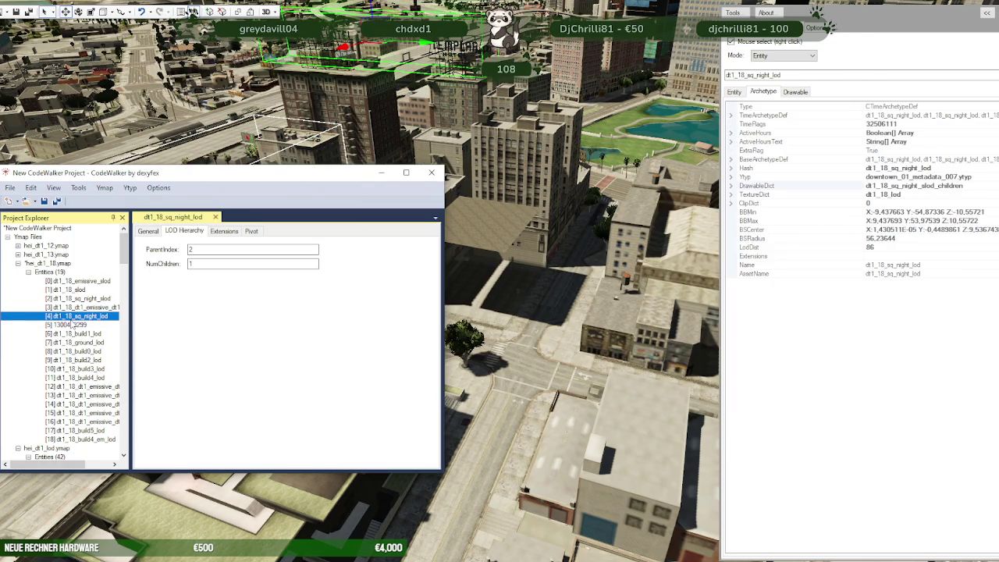
click(74, 324)
click(71, 334)
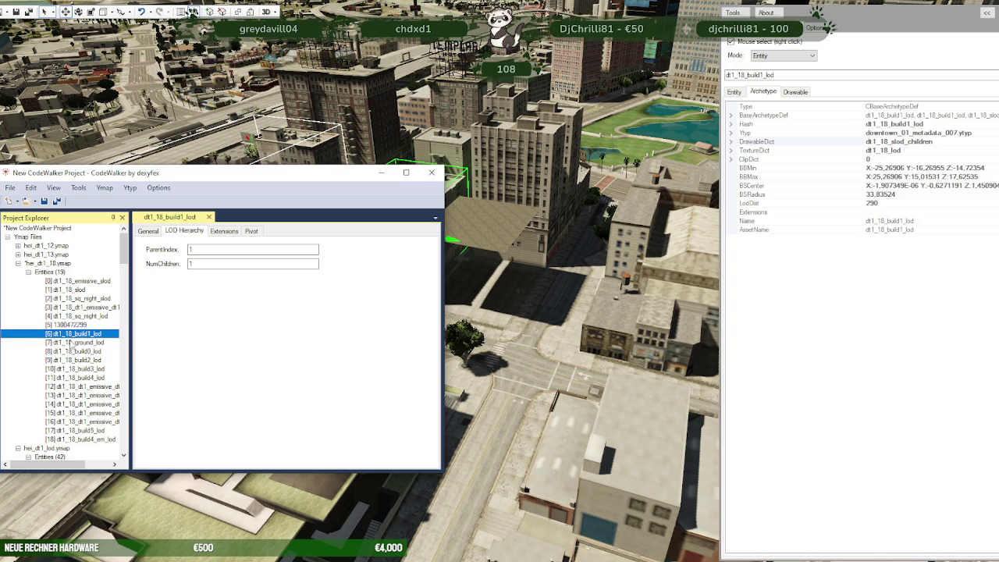
click(72, 343)
click(70, 351)
click(71, 360)
click(72, 368)
click(69, 377)
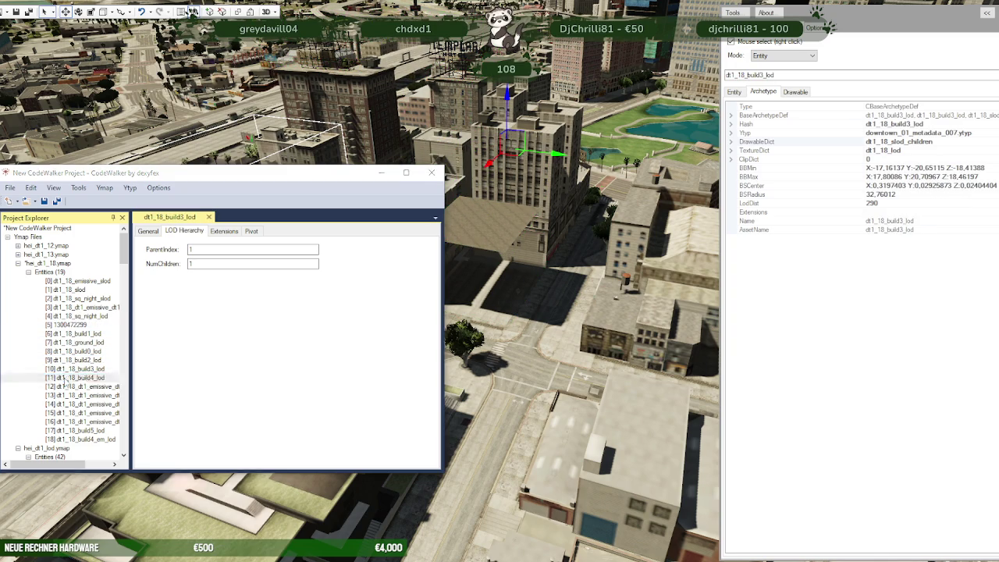
click(69, 386)
click(56, 394)
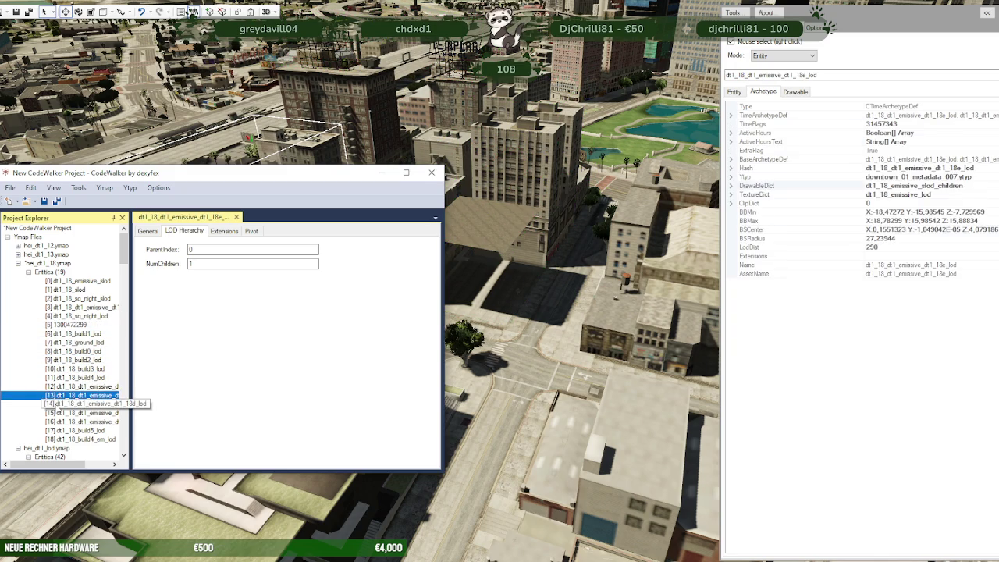
click(57, 403)
click(57, 413)
click(57, 421)
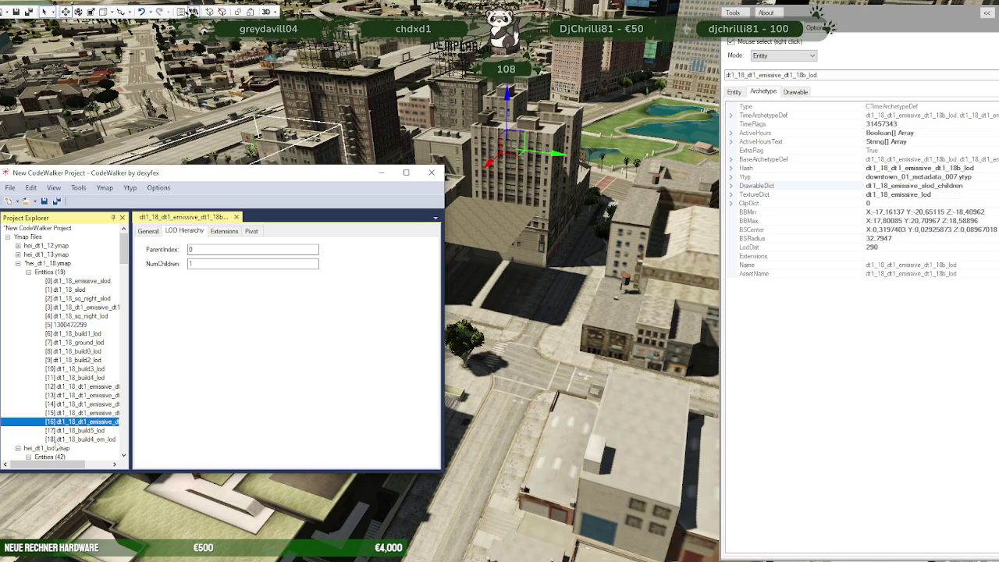
click(62, 430)
click(68, 439)
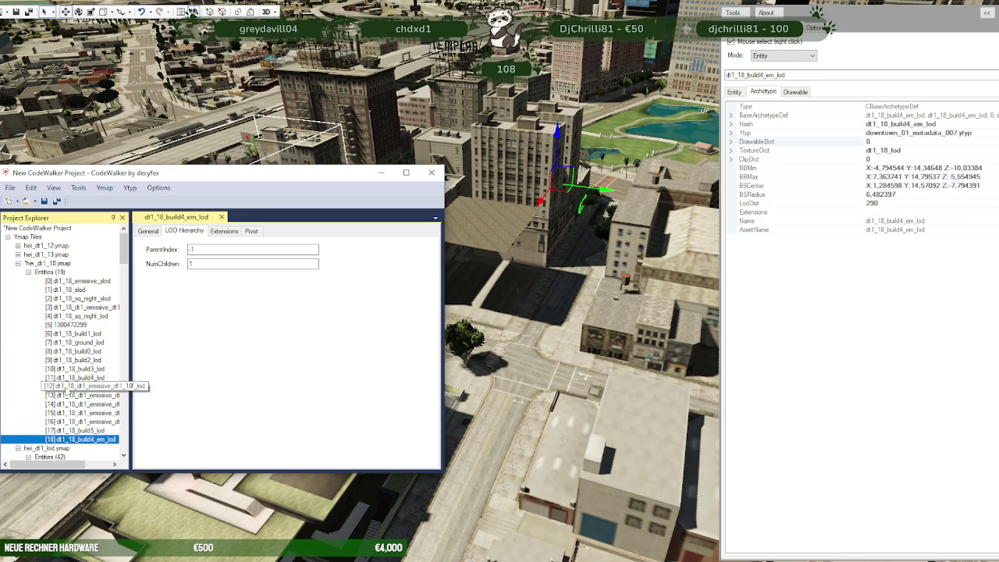
Step: Select dt1_18_build0_lod in the 3D view and show it in the lower-left project window
scroll(down, 3)
scroll(down, 3)
scroll(down, 3)
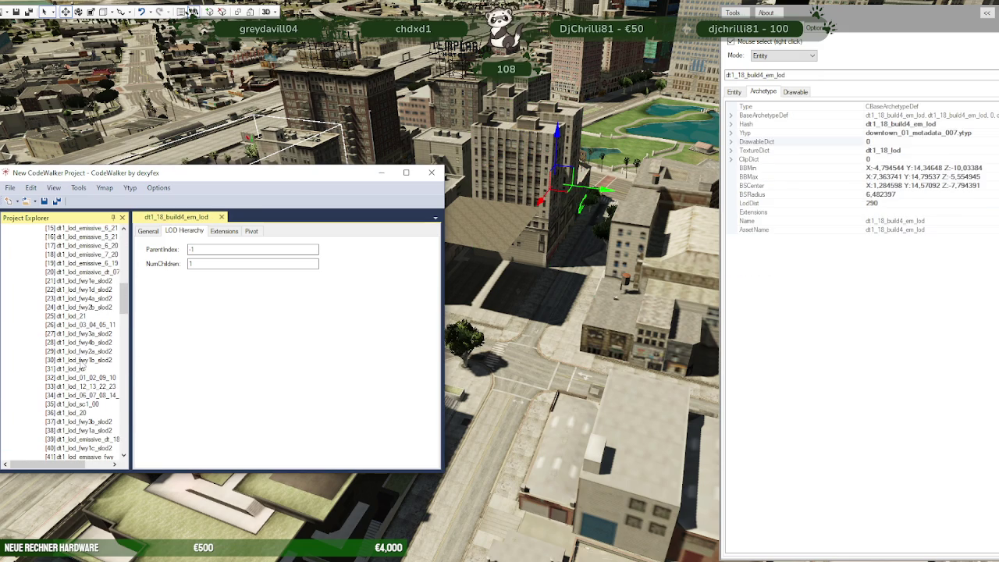
scroll(up, 3)
click(381, 173)
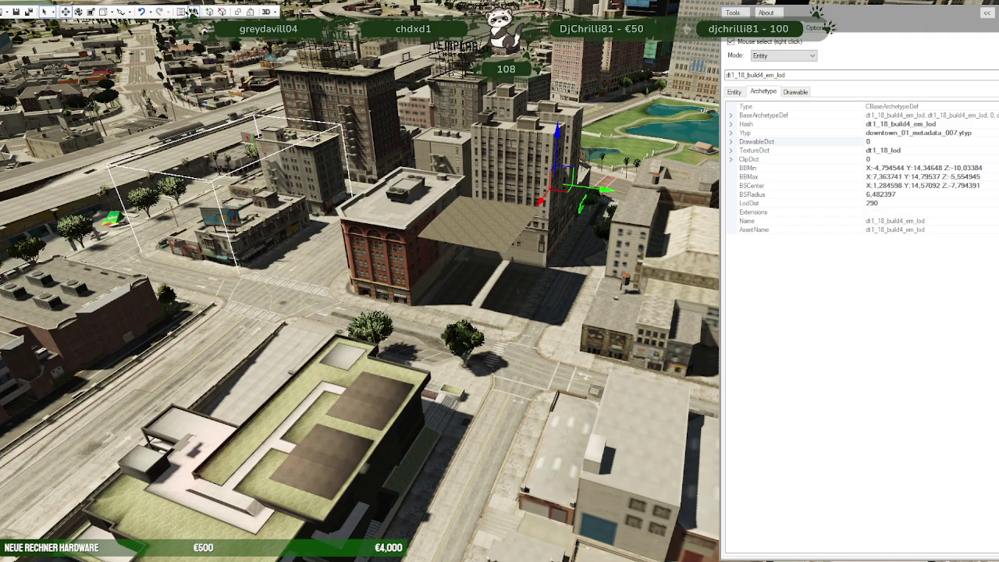
right_click(402, 256)
right_click(281, 418)
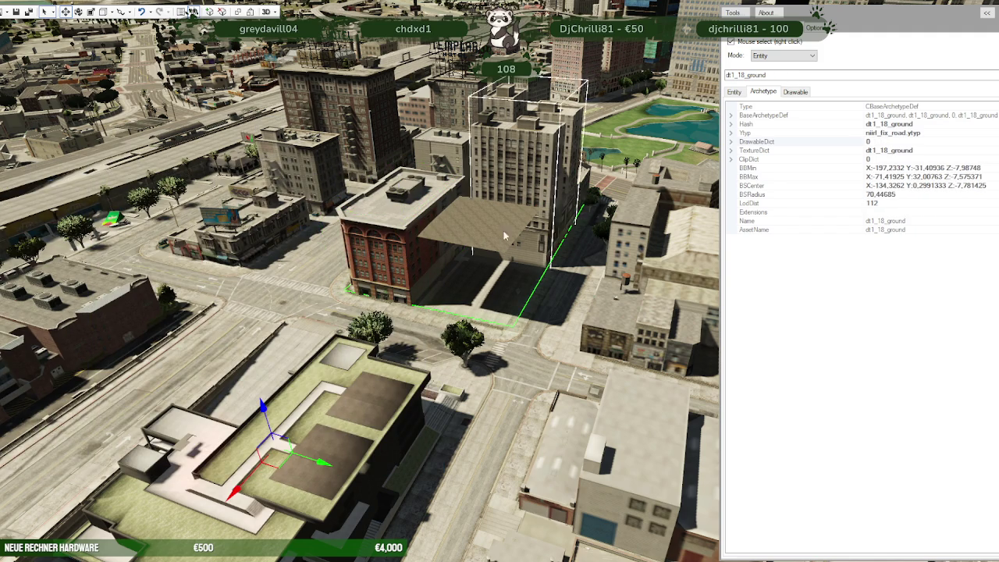
right_click(456, 224)
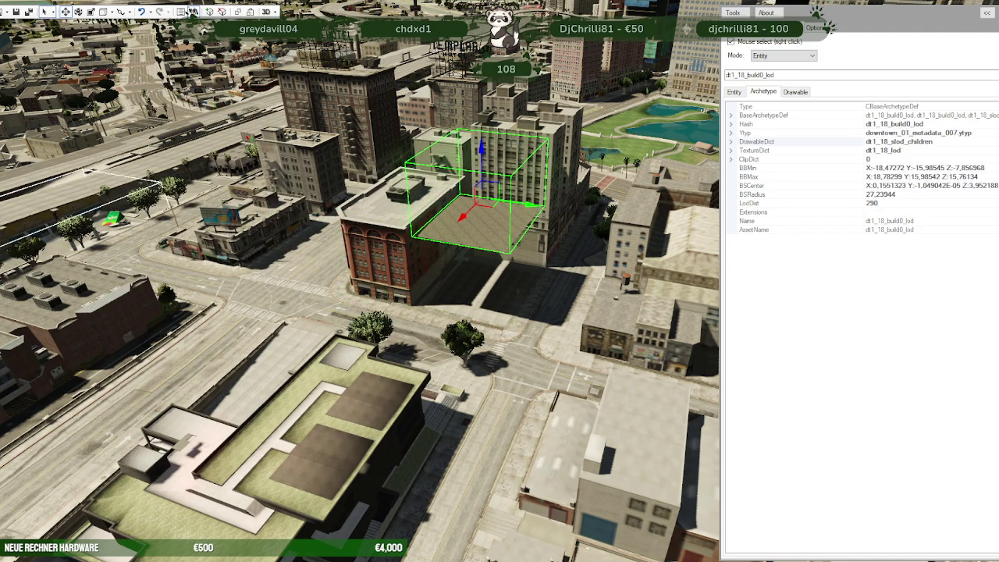
click(192, 11)
drag(236, 124, 189, 266)
click(462, 271)
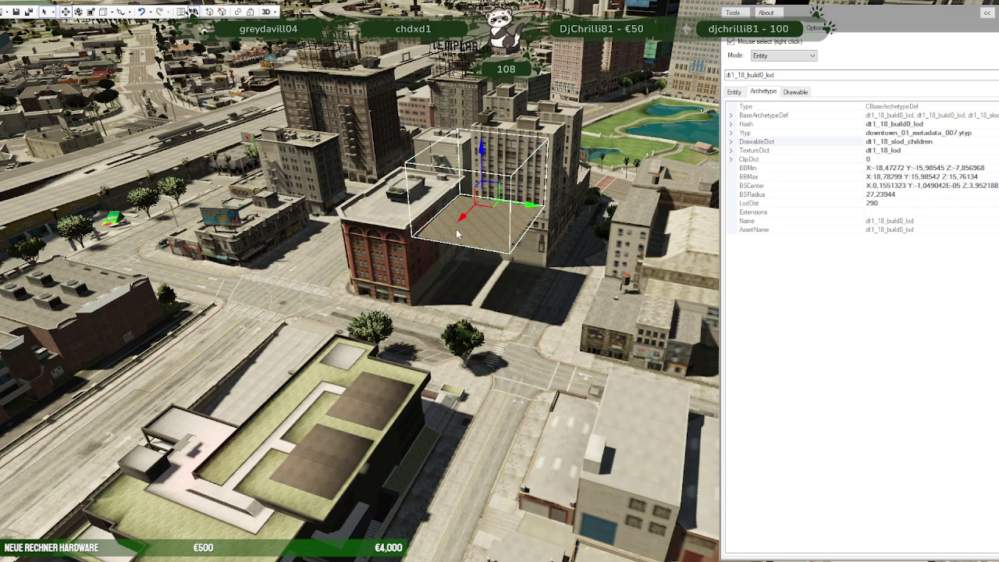
click(192, 11)
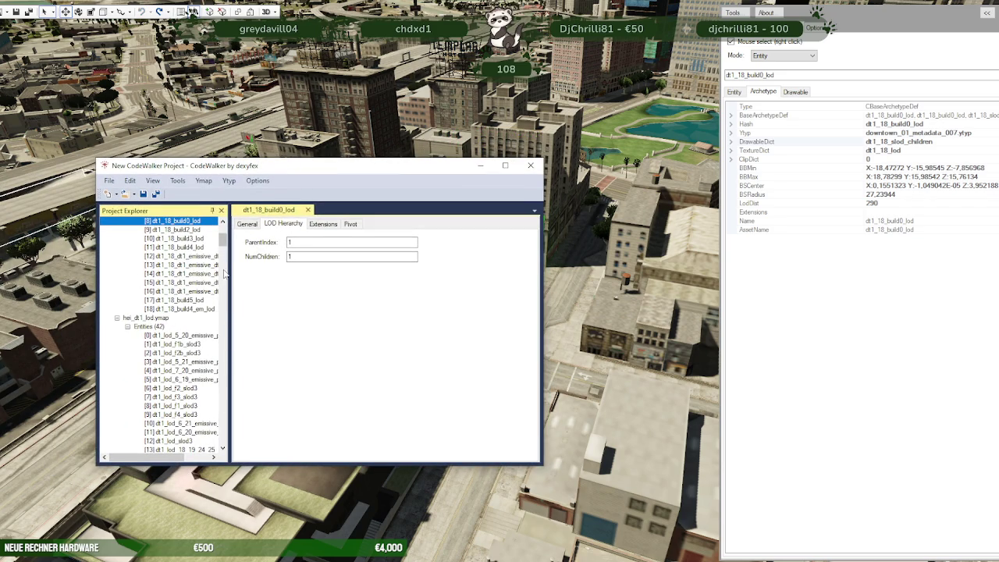
Step: View the entity's general flags and hei_dt1_18.ymap properties, then select entity [10] dt1_18_ground
click(248, 225)
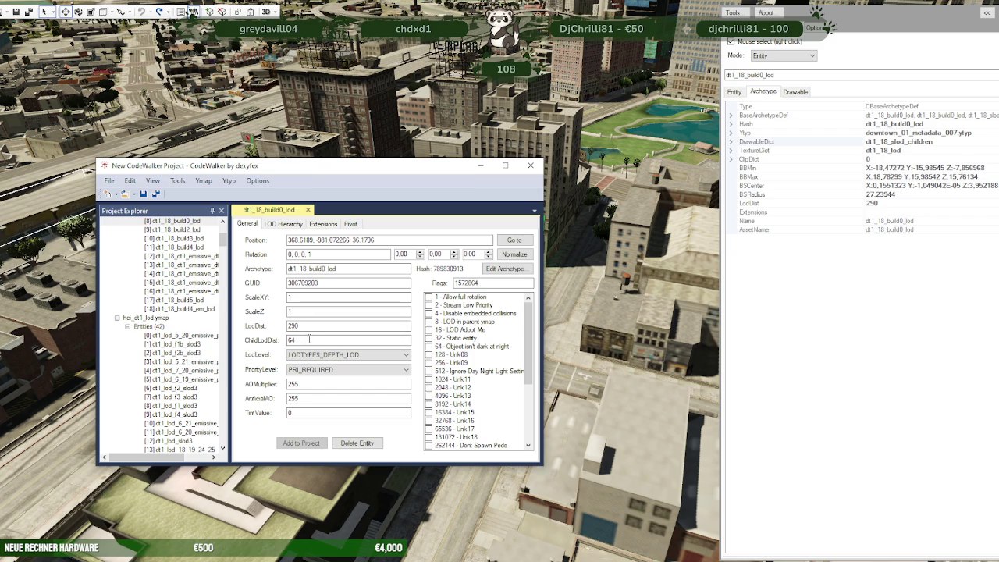
scroll(up, 3)
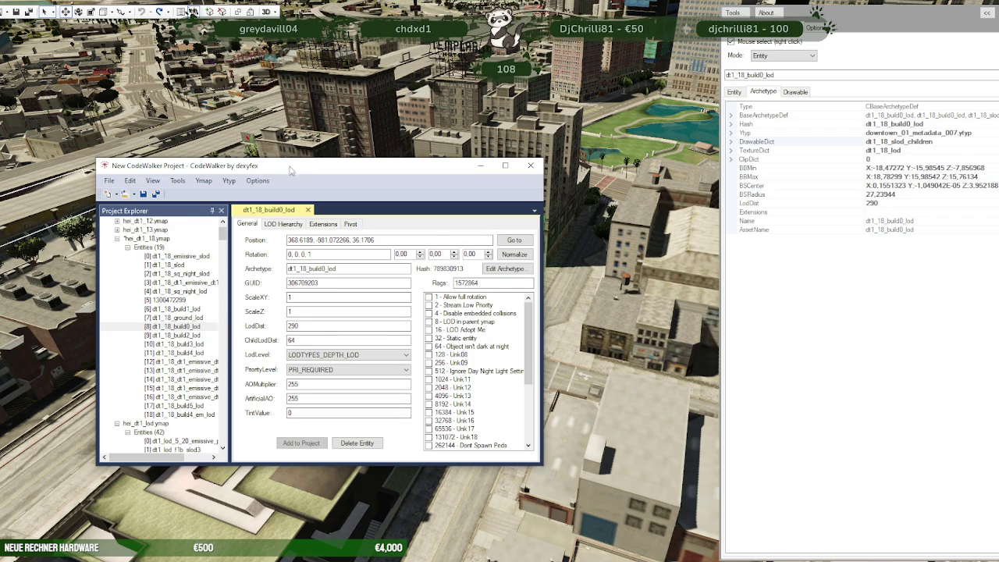
scroll(up, 3)
click(120, 256)
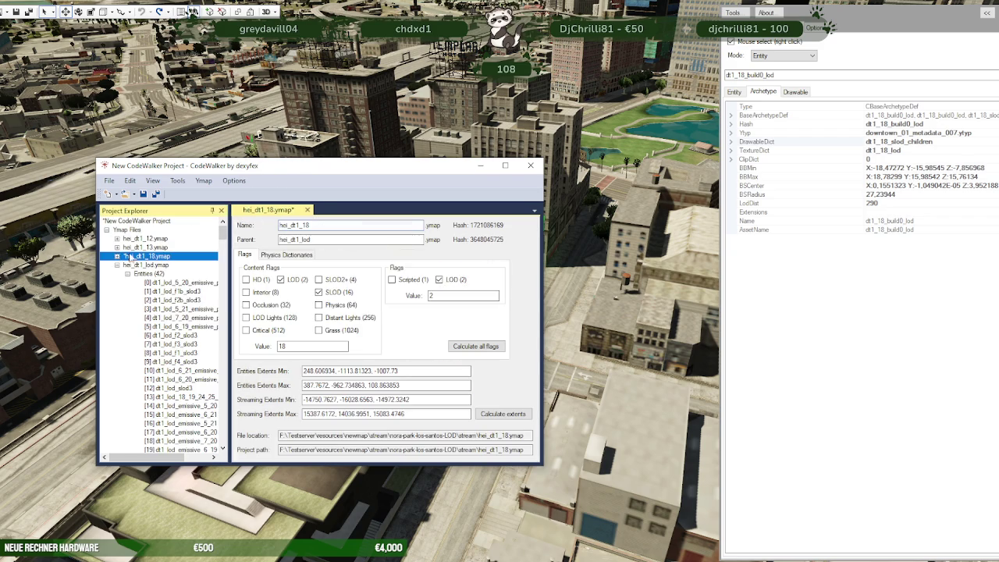
scroll(down, 3)
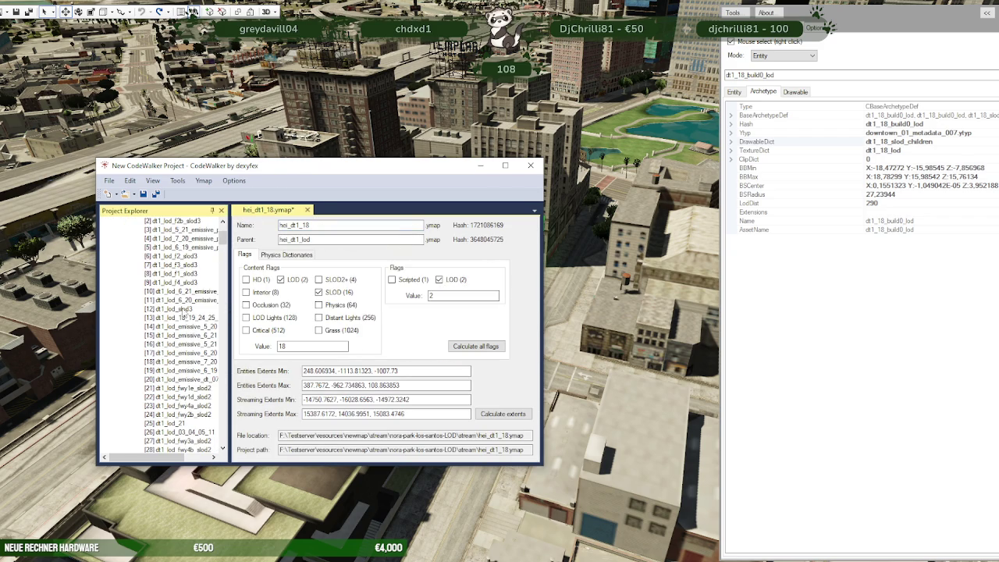
scroll(up, 3)
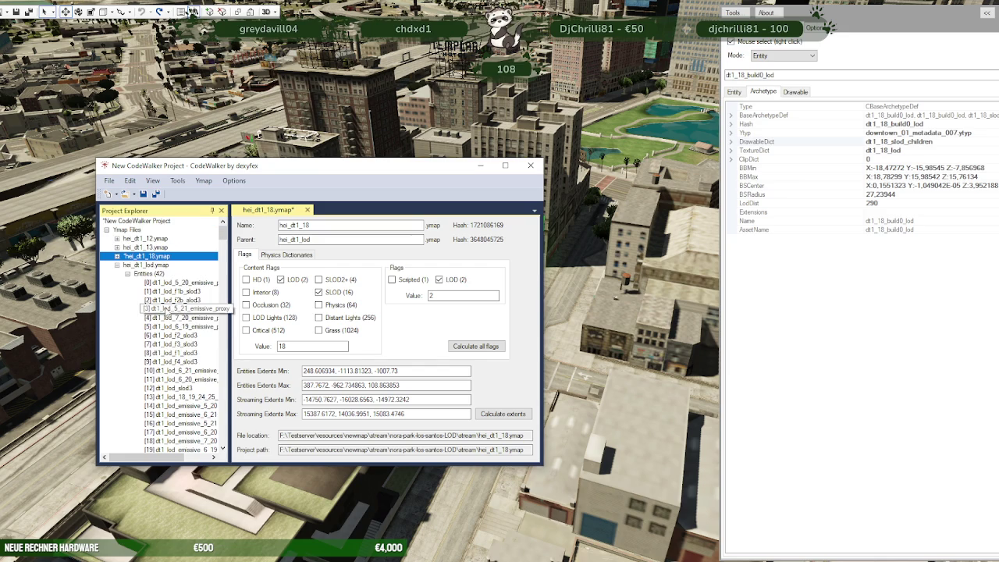
click(117, 265)
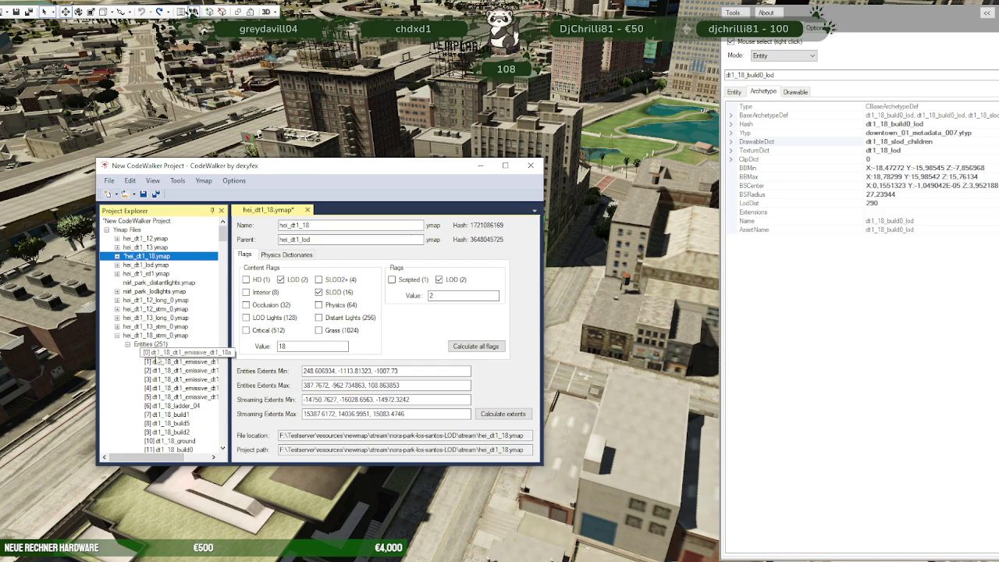
scroll(down, 3)
click(191, 362)
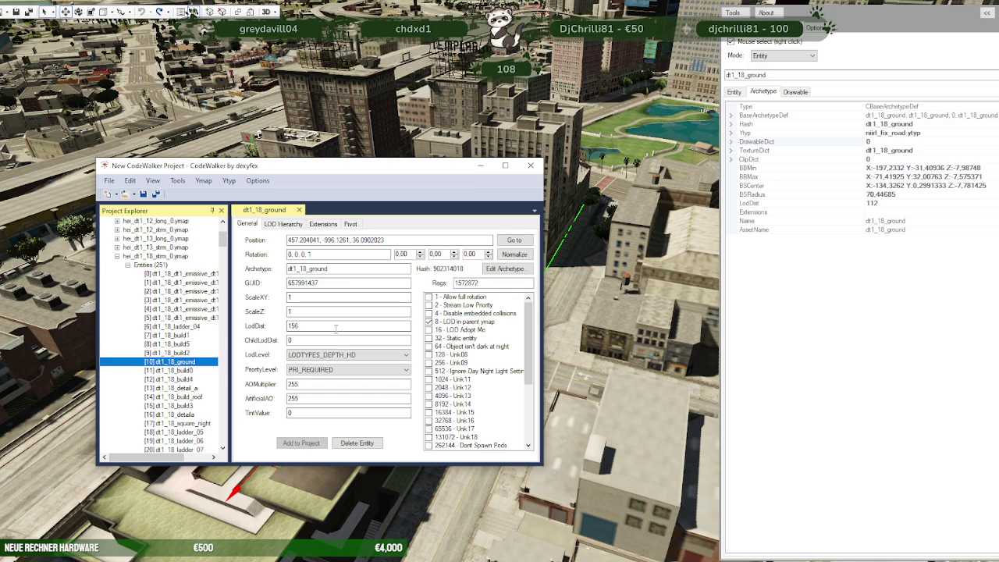
Step: Re-examine hei_dt1_18.ymap's properties, expanding and collapsing its entity list
scroll(down, 3)
scroll(down, 3)
scroll(down, 3)
scroll(up, 3)
scroll(up, 3)
scroll(up, 3)
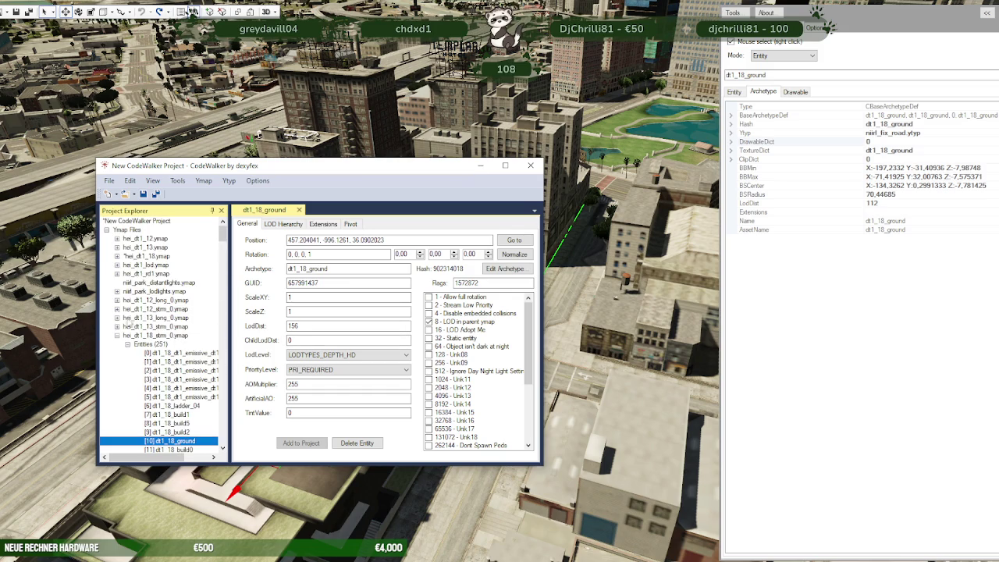
click(117, 257)
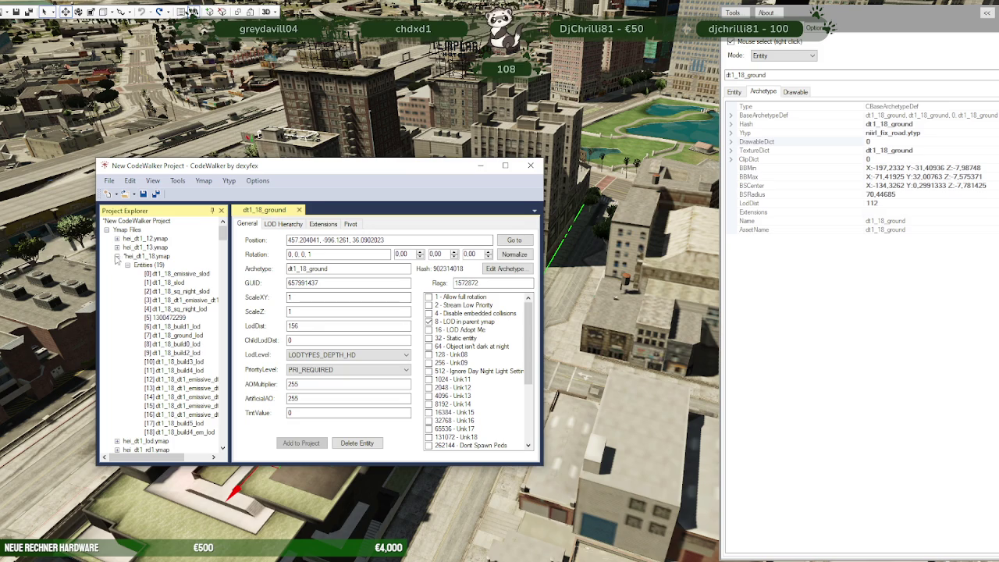
click(119, 256)
click(117, 256)
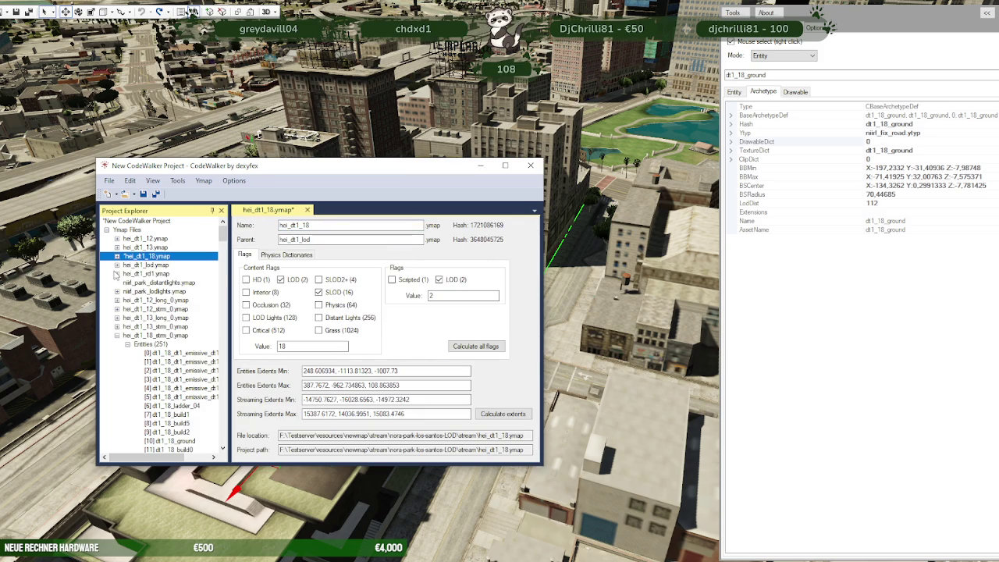
Step: Confirm dt1_18_ground has ParentIndex 7 and no children, then hide the project window
scroll(down, 3)
scroll(down, 3)
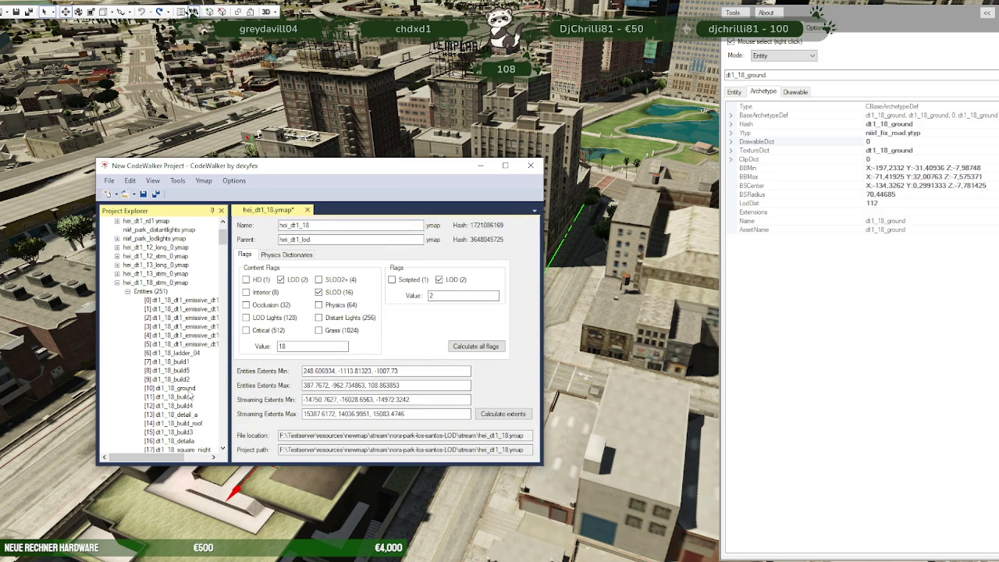
click(188, 389)
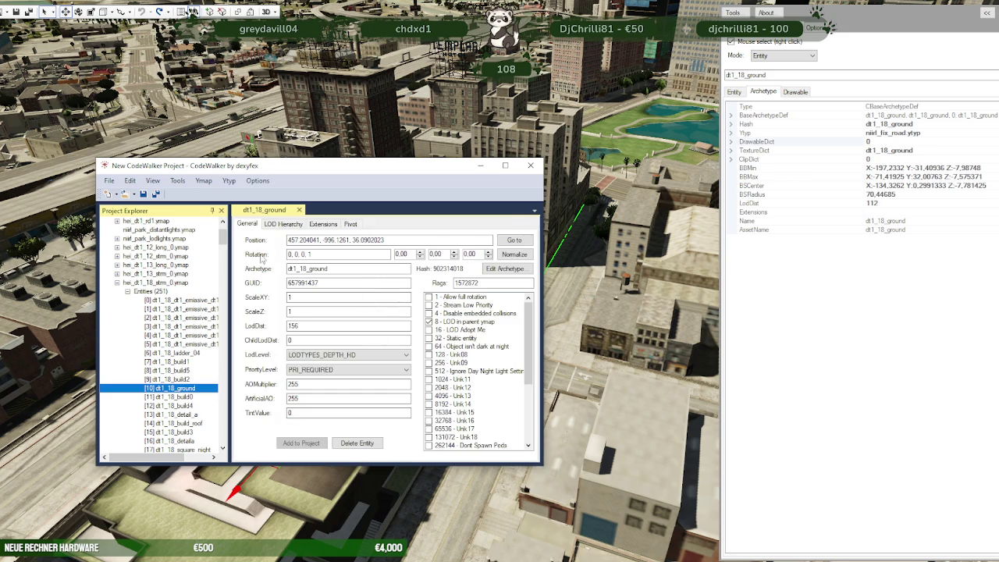
click(275, 225)
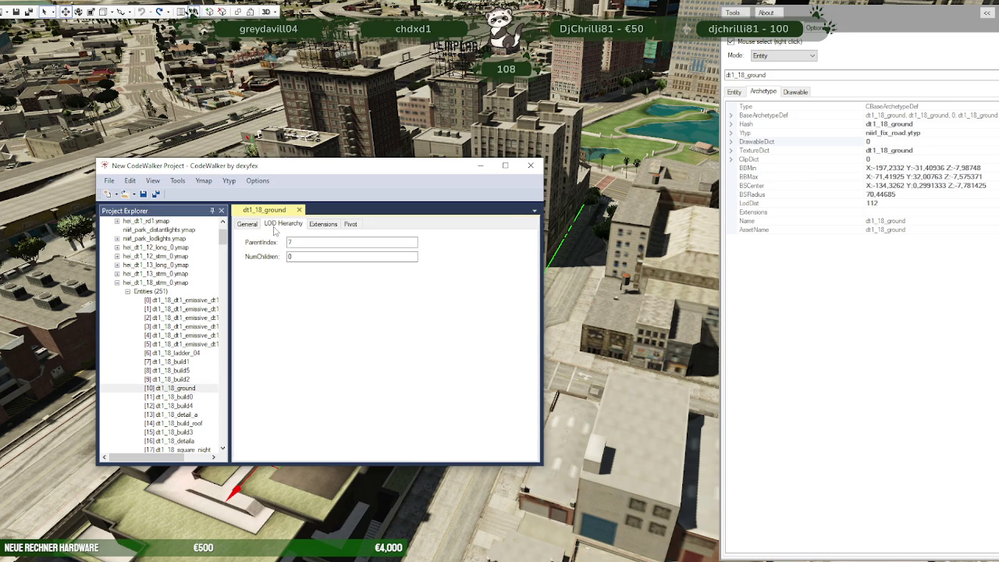
key(alt+Tab)
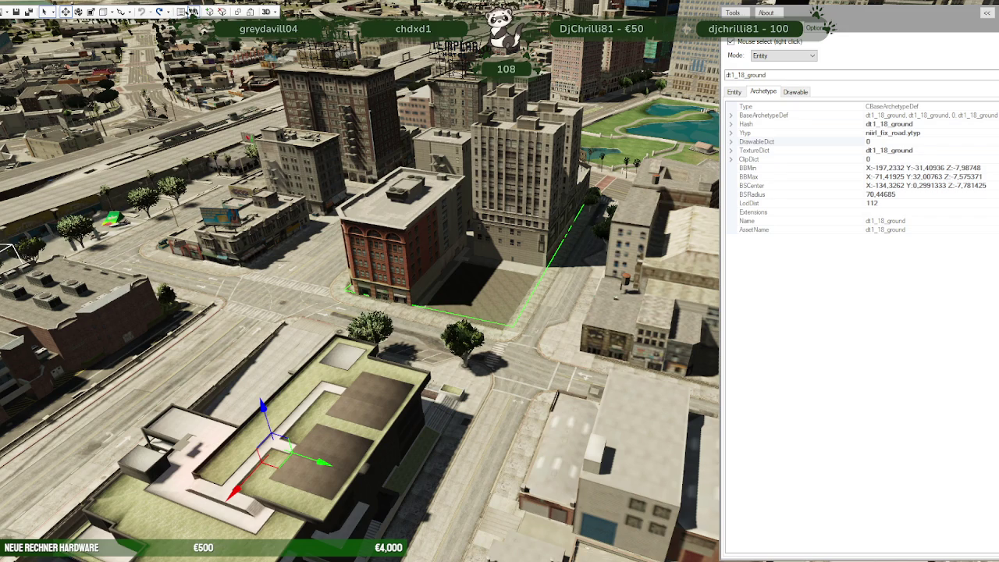
Step: Select the ground LOD in the scene and check dt1_lod_f1b_slod3's LOD parent and children
right_click(490, 234)
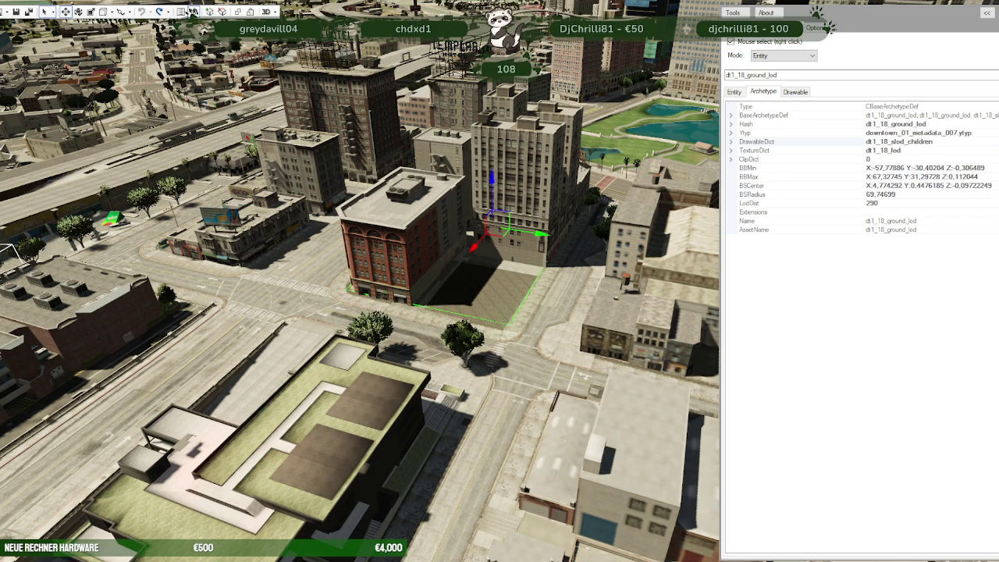
click(193, 10)
drag(224, 146, 216, 154)
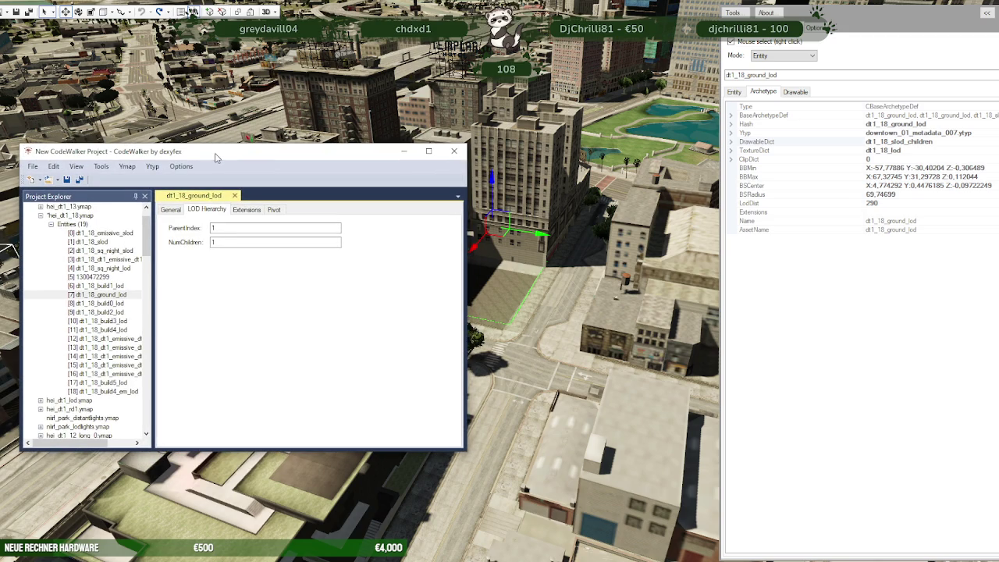
click(72, 216)
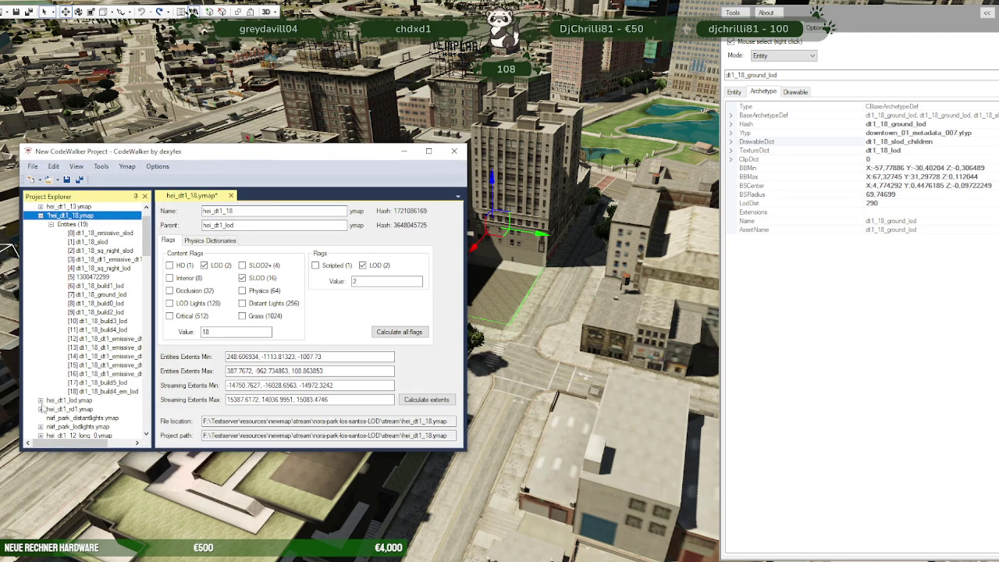
click(43, 400)
click(97, 232)
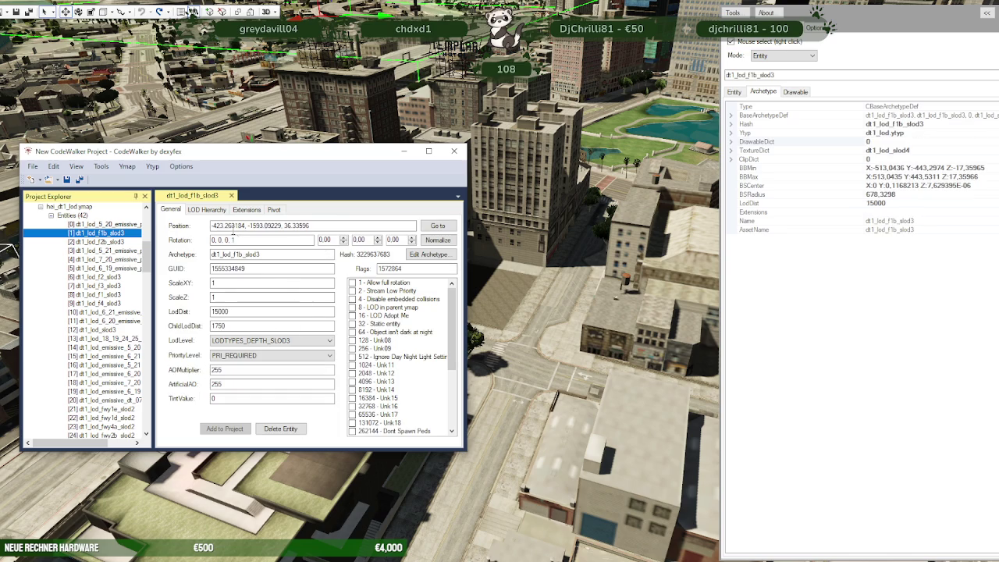
click(199, 209)
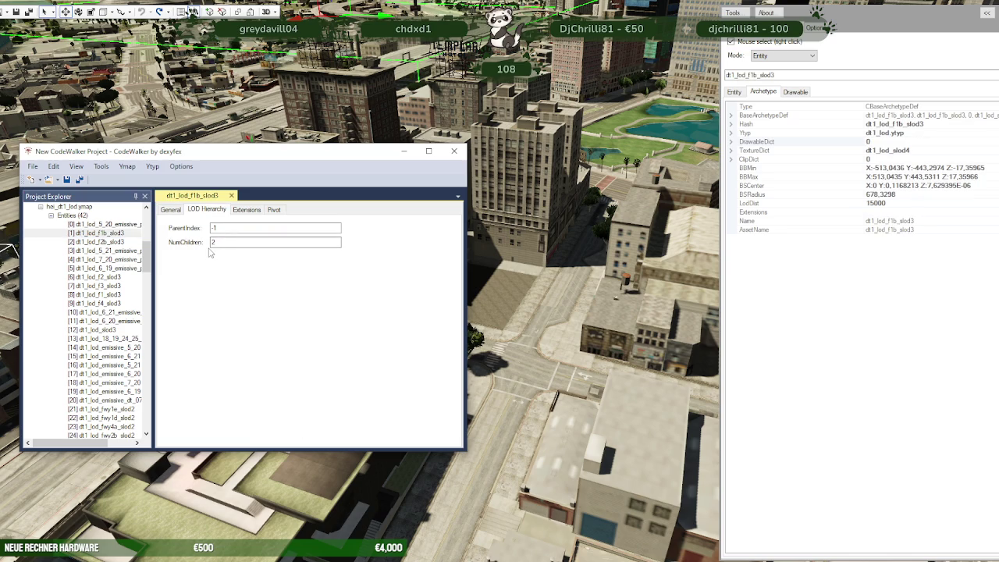
Step: Collapse hei_dt1_lod.ymap and view hei_dt1_18.ymap's flags and extents
scroll(up, 3)
click(41, 260)
scroll(up, 3)
scroll(up, 3)
click(36, 243)
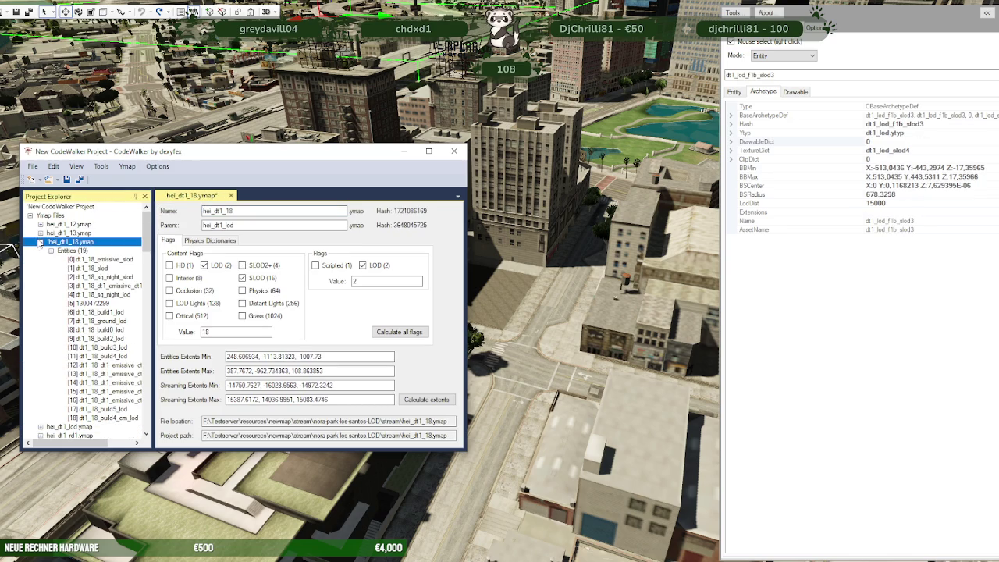
click(40, 241)
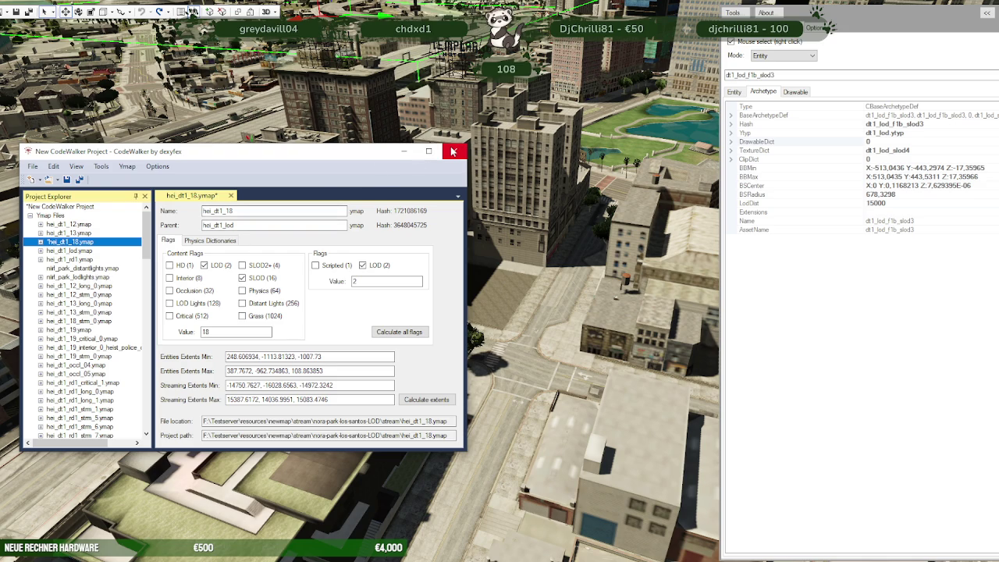
Step: Close the CodeWalker project, confirming the close and declining to save
click(452, 151)
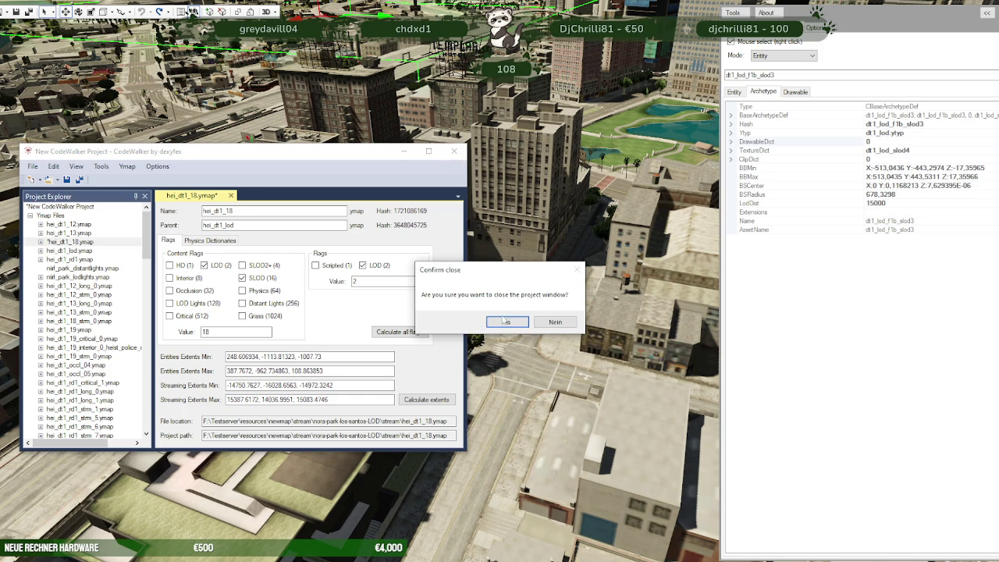
click(504, 325)
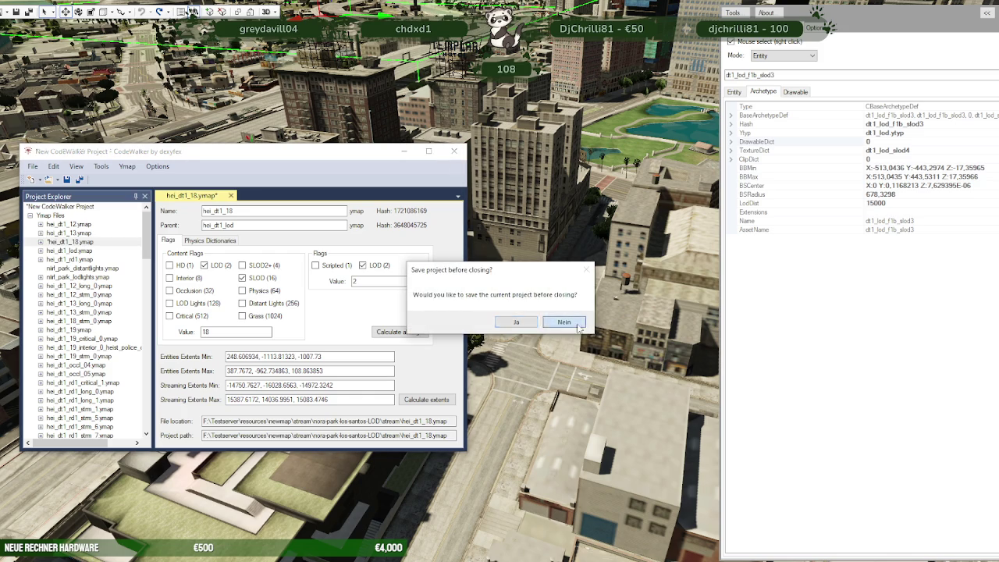
click(504, 319)
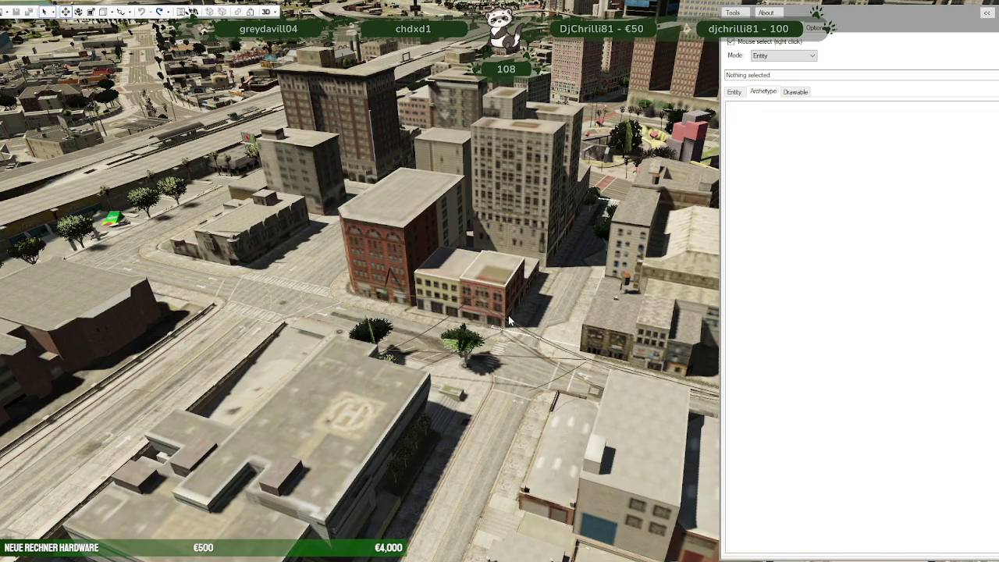
Step: Fly the camera back over the downtown block with the tools panel shown
drag(508, 315, 490, 345)
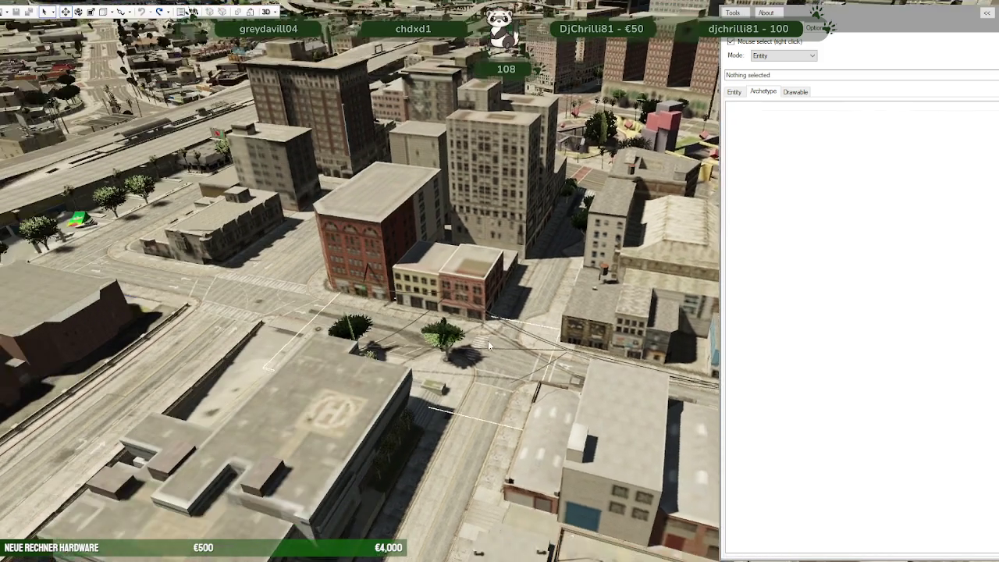
drag(489, 392, 446, 47)
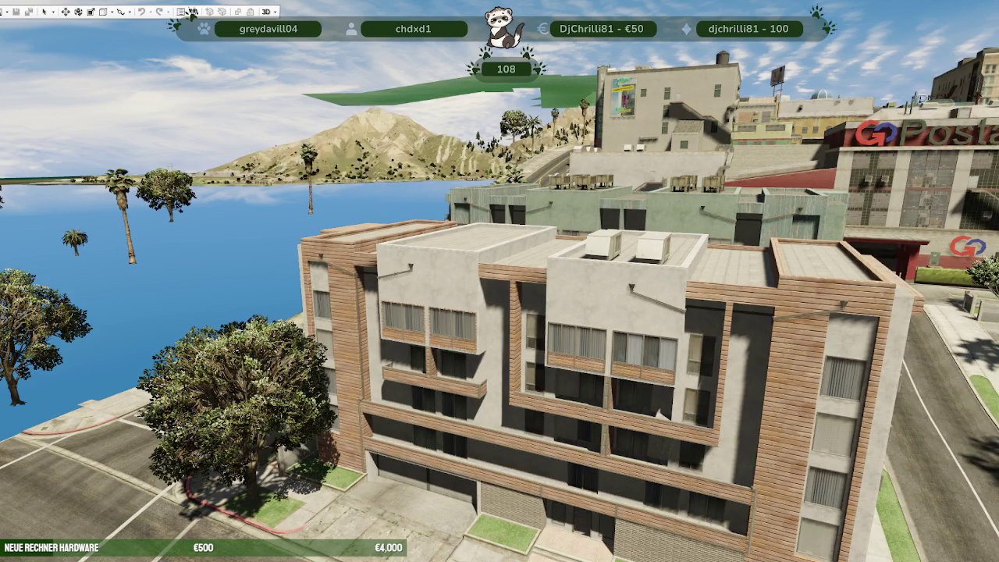
click(974, 33)
key(w)
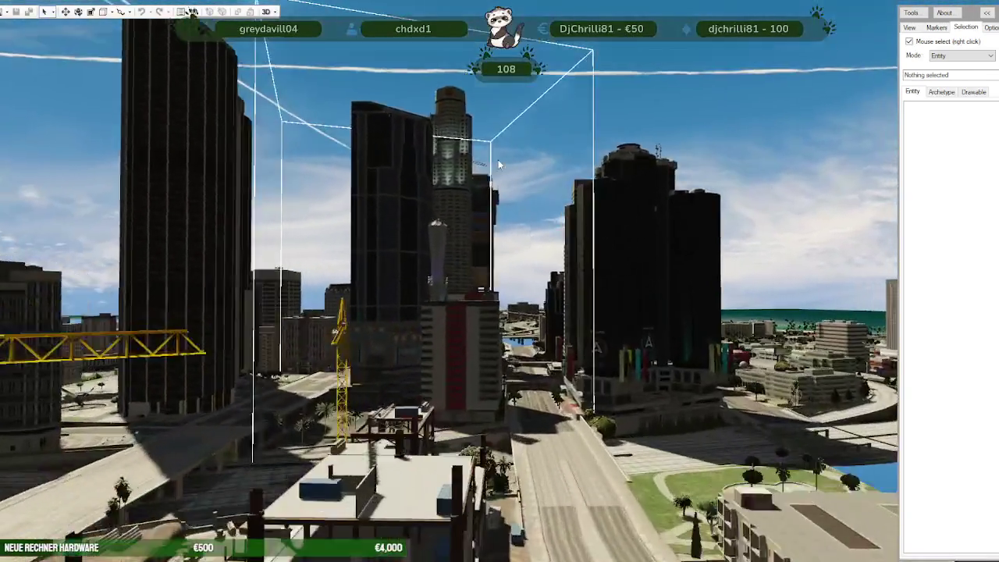
drag(524, 185, 499, 195)
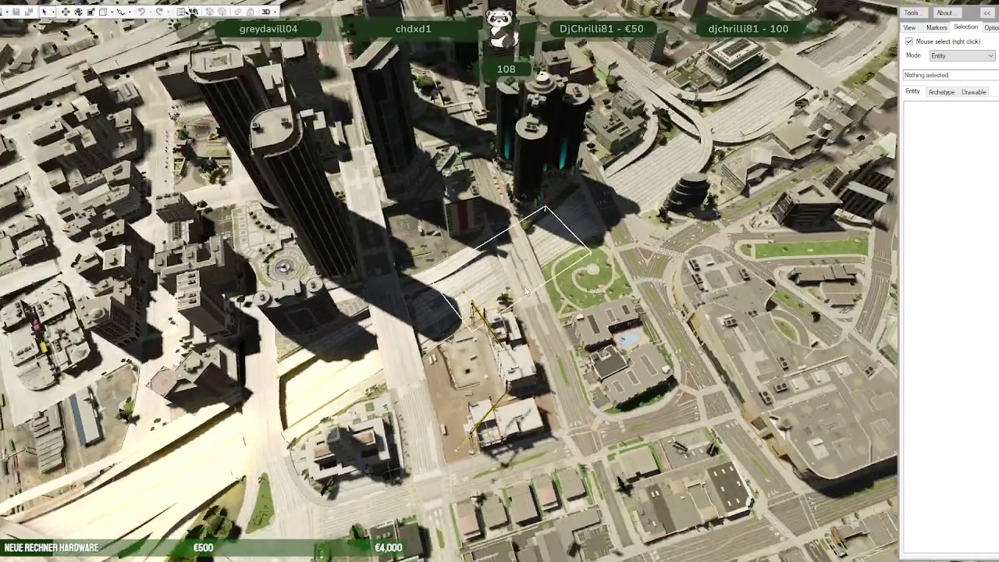
key(w)
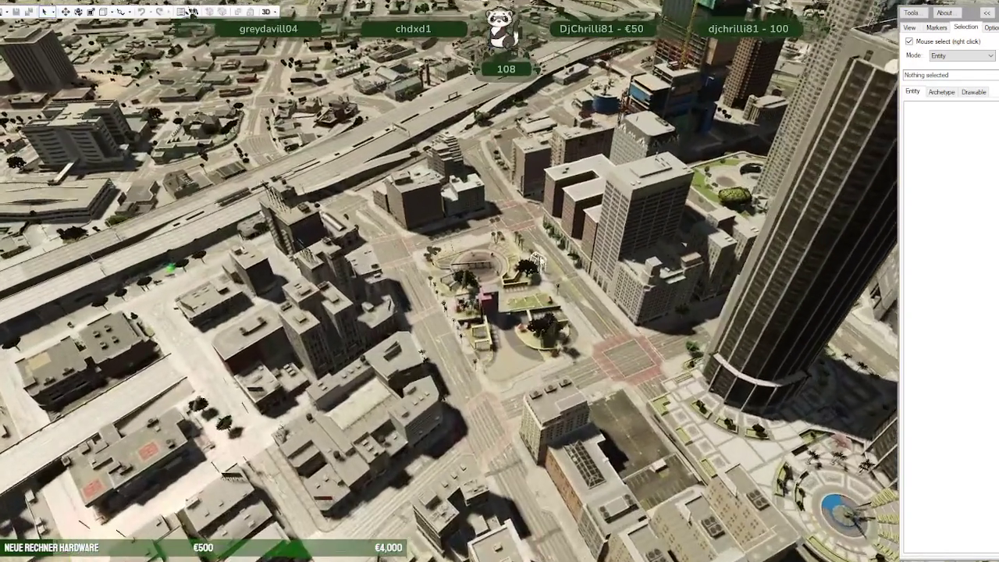
click(8, 12)
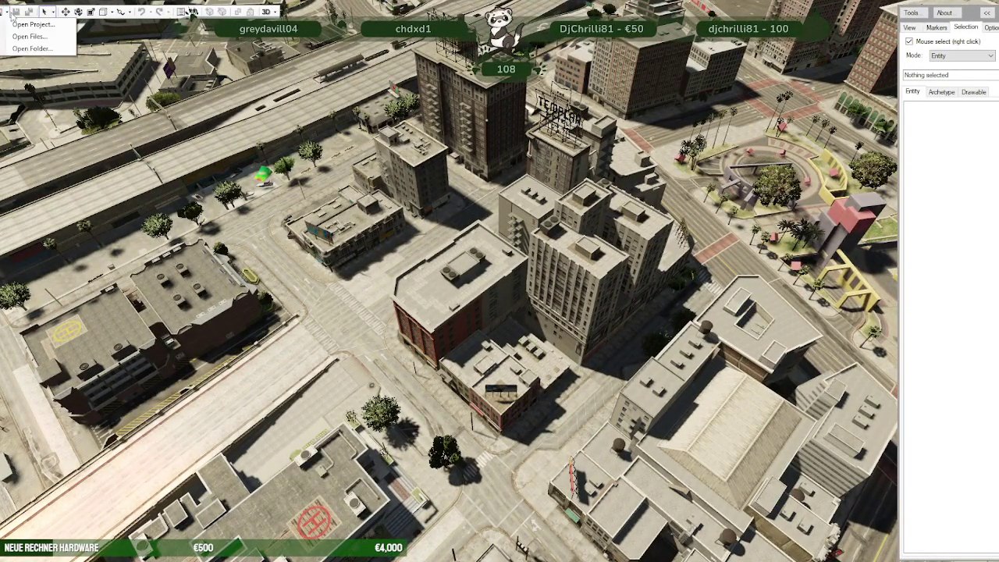
Step: Cancel opening a folder as a project and select the dt1_18_ground entity
click(31, 48)
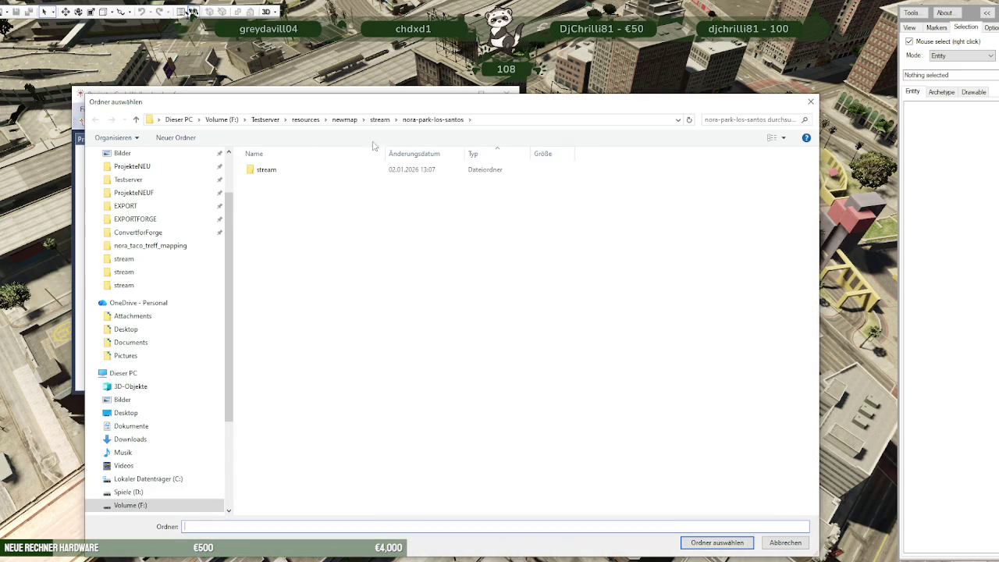
key(Escape)
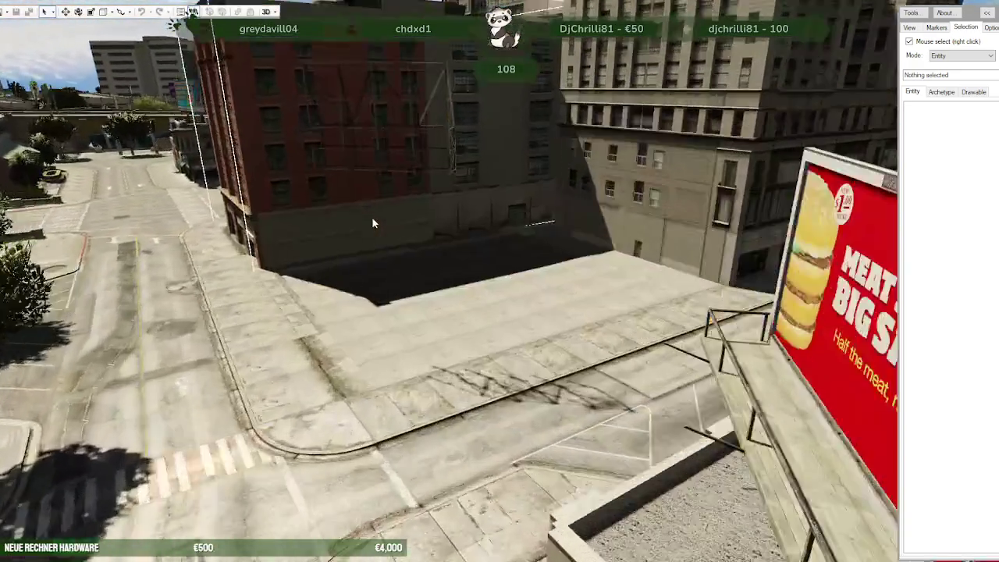
right_click(500, 247)
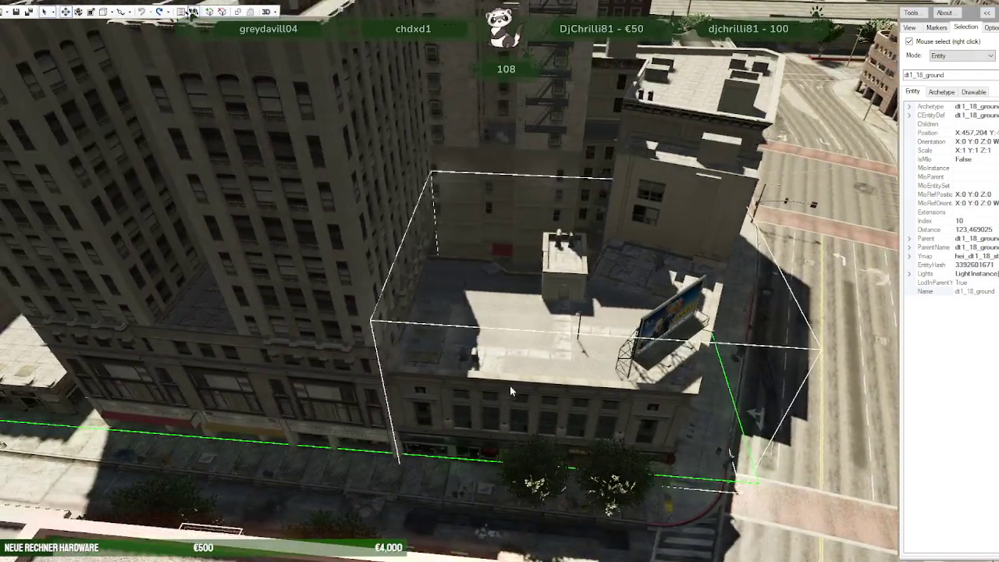
Step: Review the hei_dt1_18_strm_0.ymap properties and flags in the Project window
drag(93, 152, 410, 51)
click(83, 161)
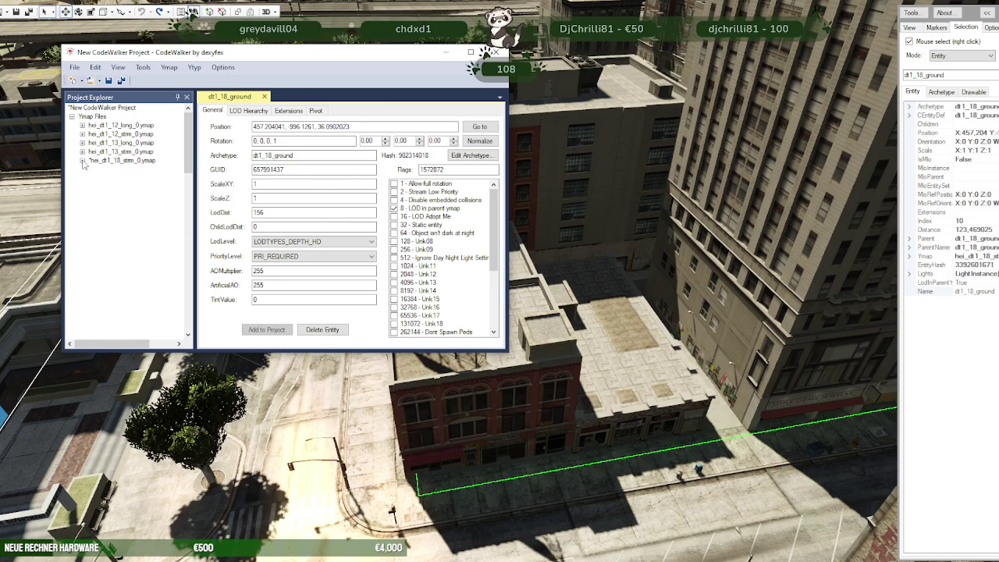
click(83, 161)
scroll(down, 3)
scroll(down, 3)
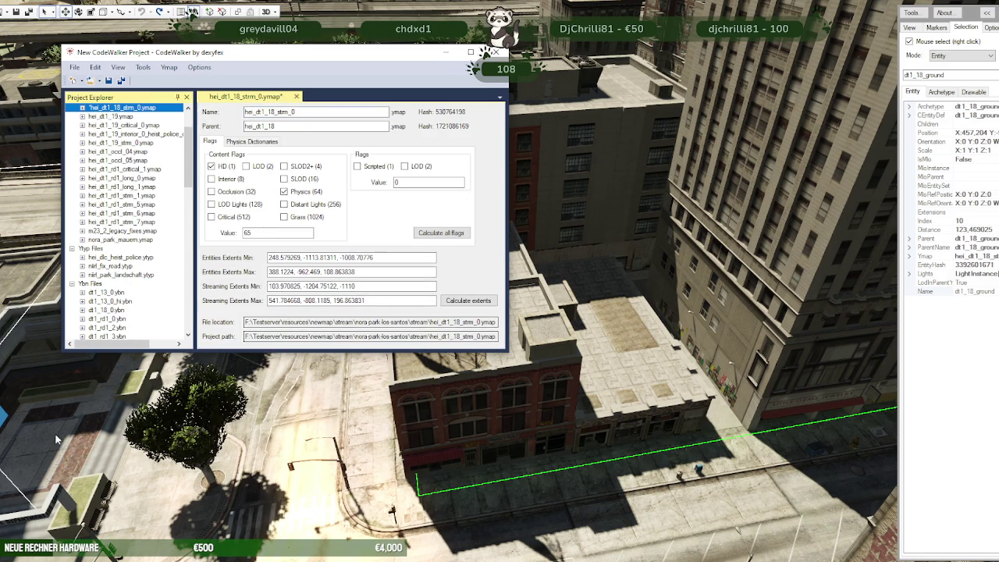
Step: Select the helipad building entity 892706046 and orbit around it
drag(61, 441, 604, 320)
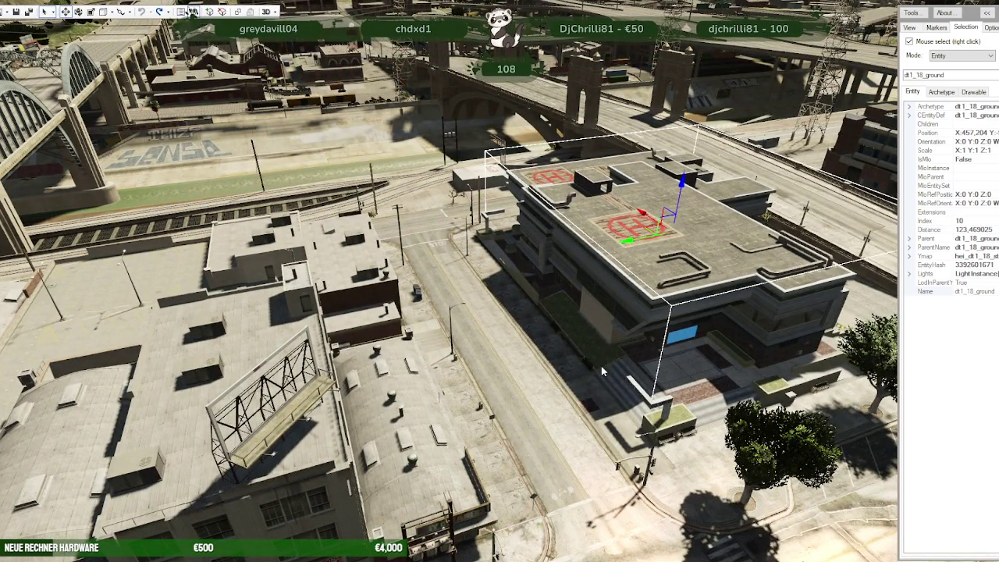
right_click(610, 386)
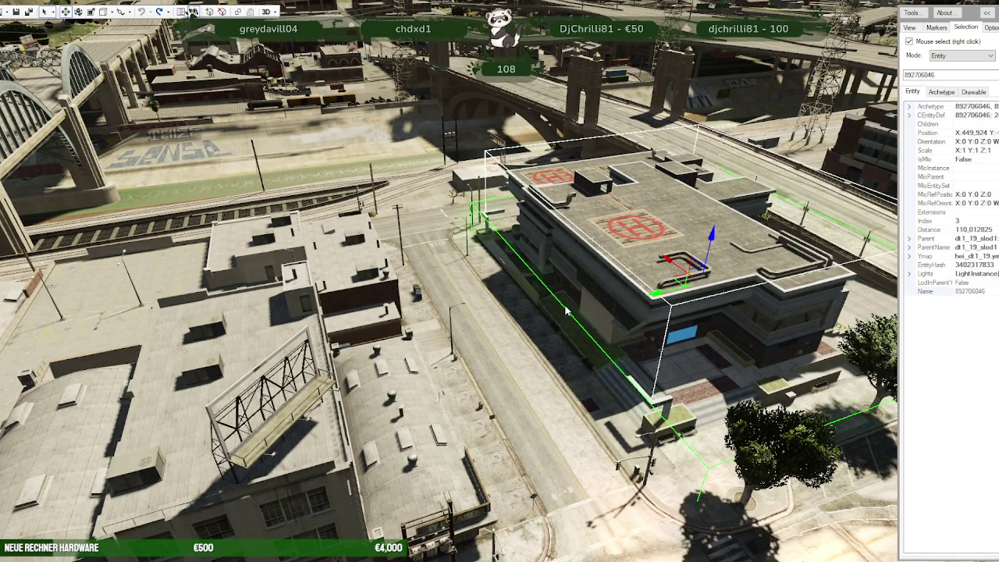
drag(523, 304, 492, 380)
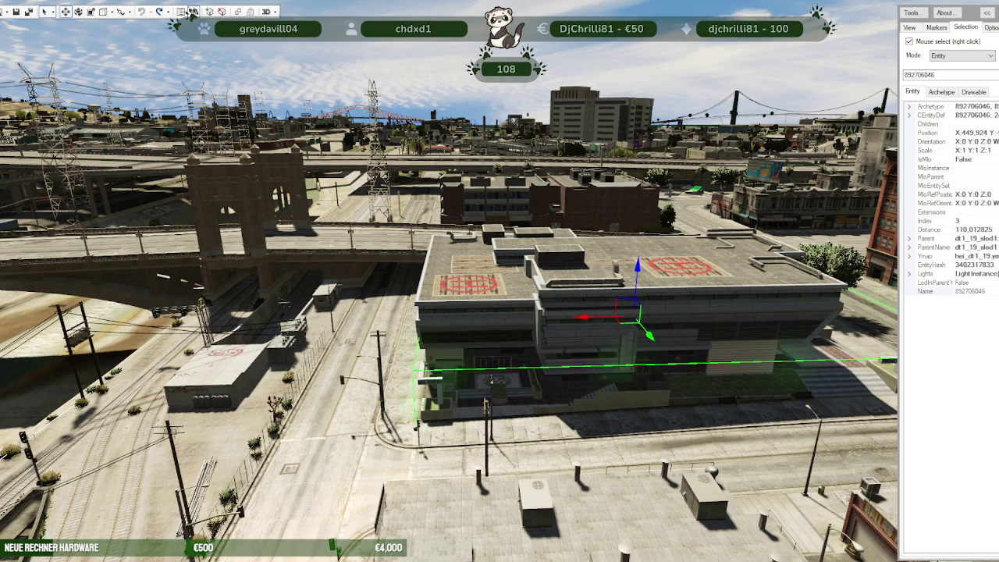
click(191, 11)
click(227, 377)
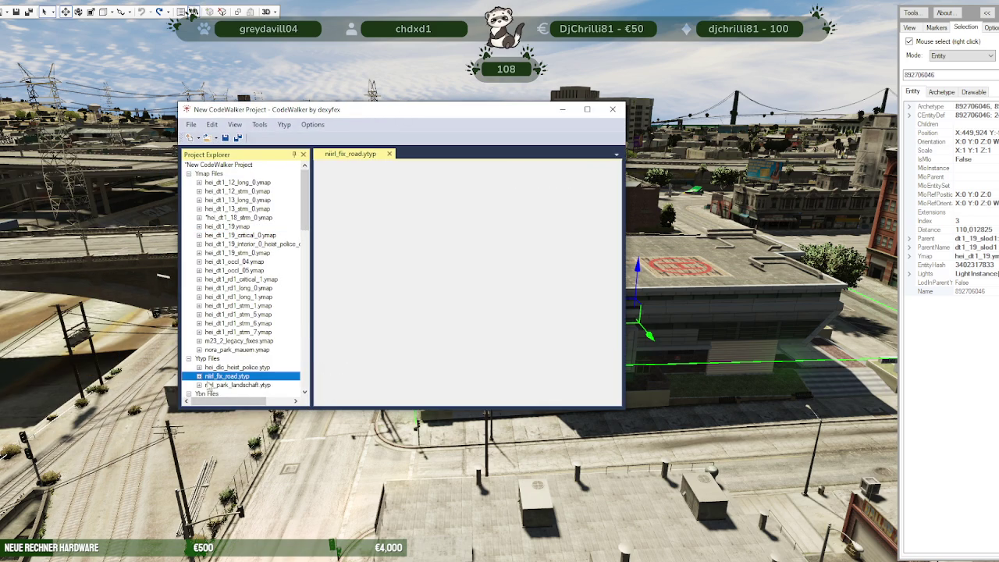
click(199, 376)
scroll(down, 3)
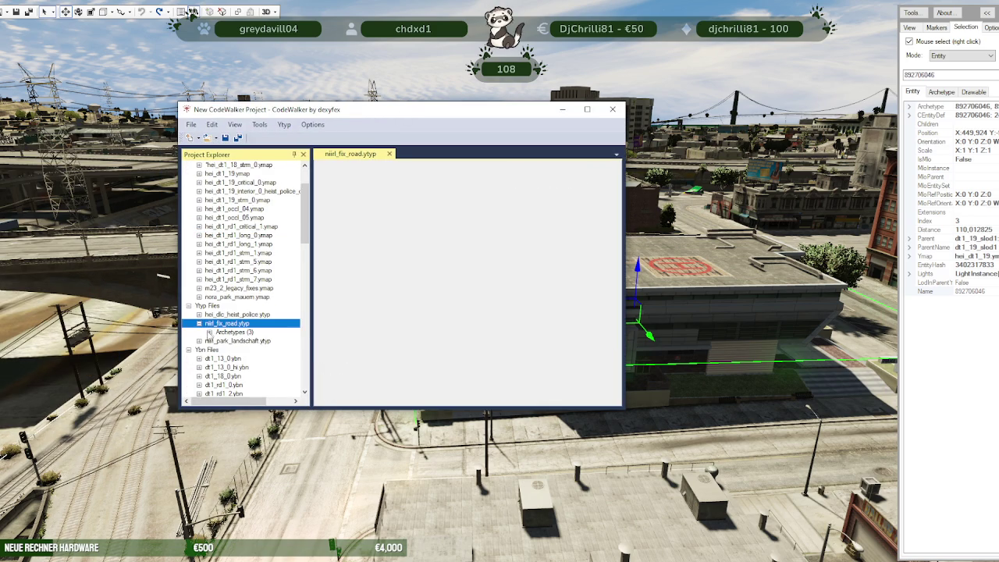
click(209, 332)
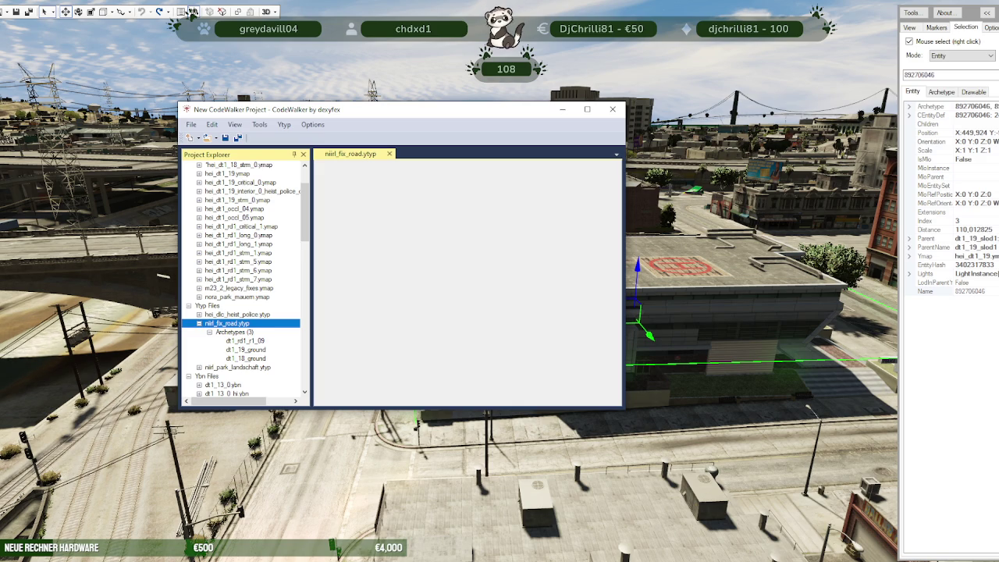
click(192, 11)
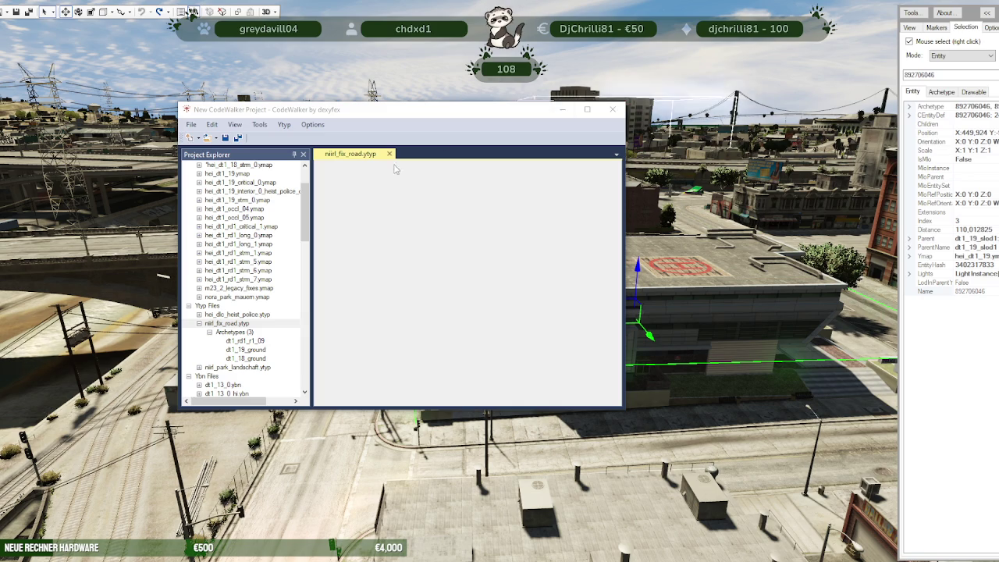
drag(305, 228, 316, 213)
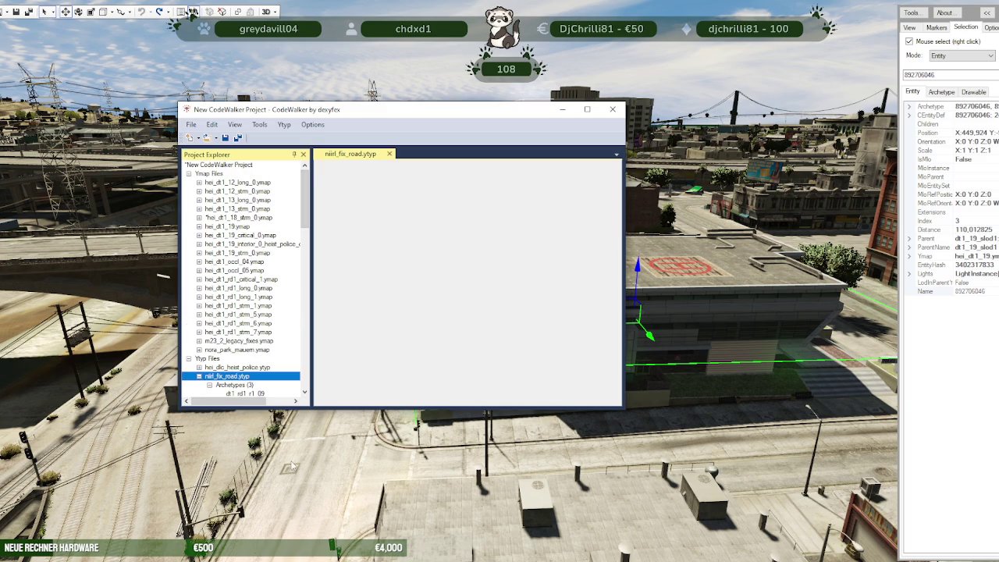
Step: Browse to Testserver\resources\newmap\stream\nora-park-los-santos\stream in File Explorer
click(167, 559)
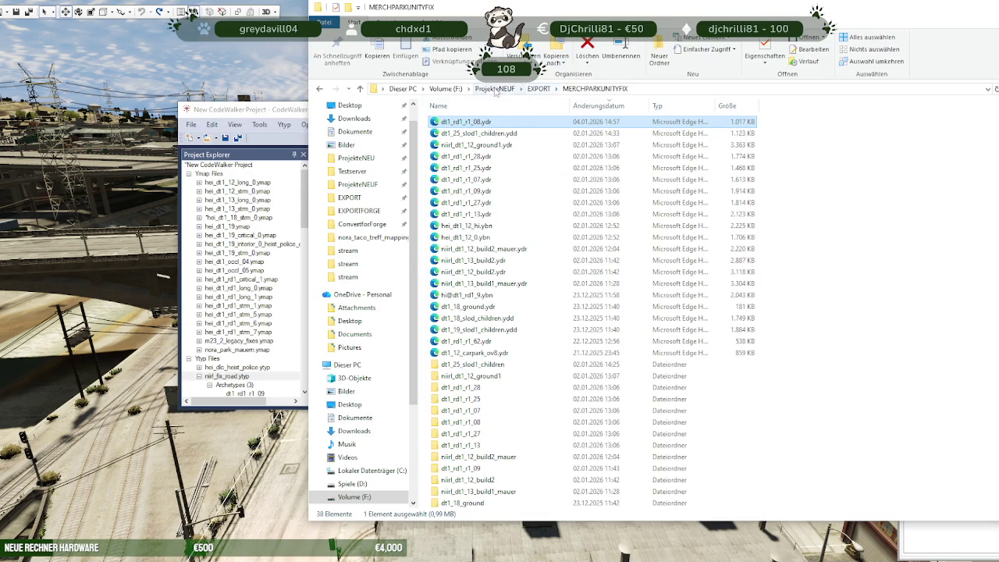
click(348, 171)
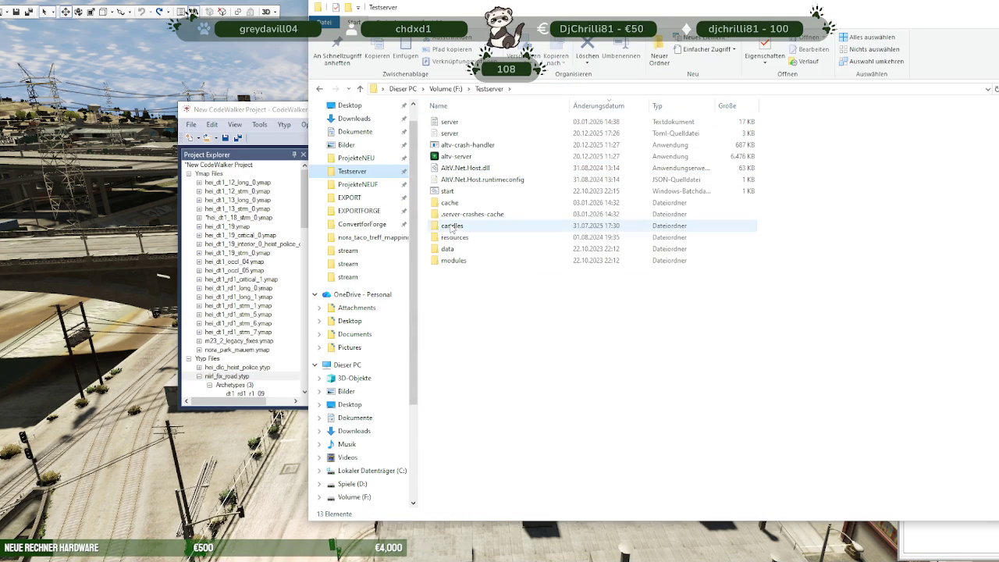
double_click(468, 191)
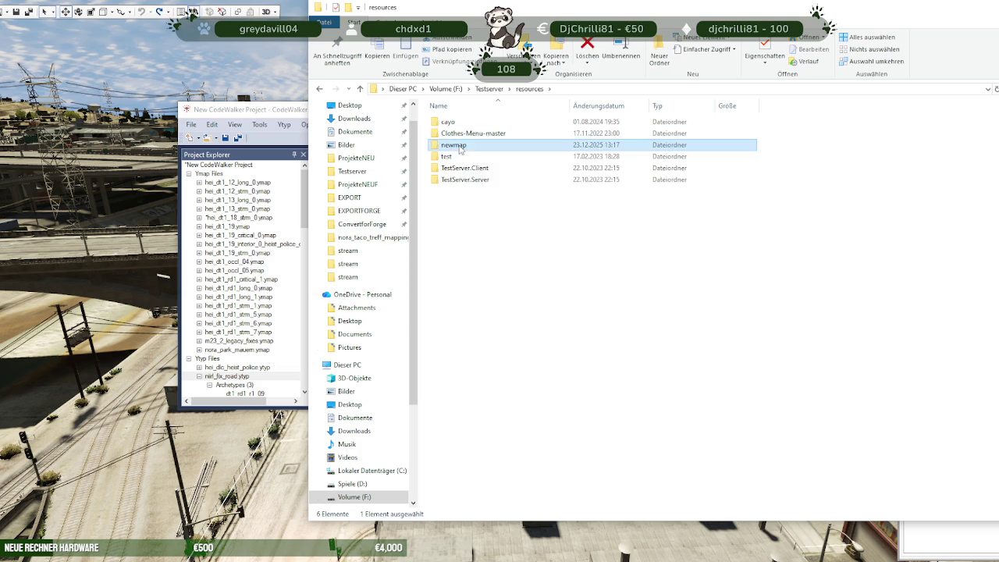
double_click(449, 145)
click(460, 123)
double_click(458, 124)
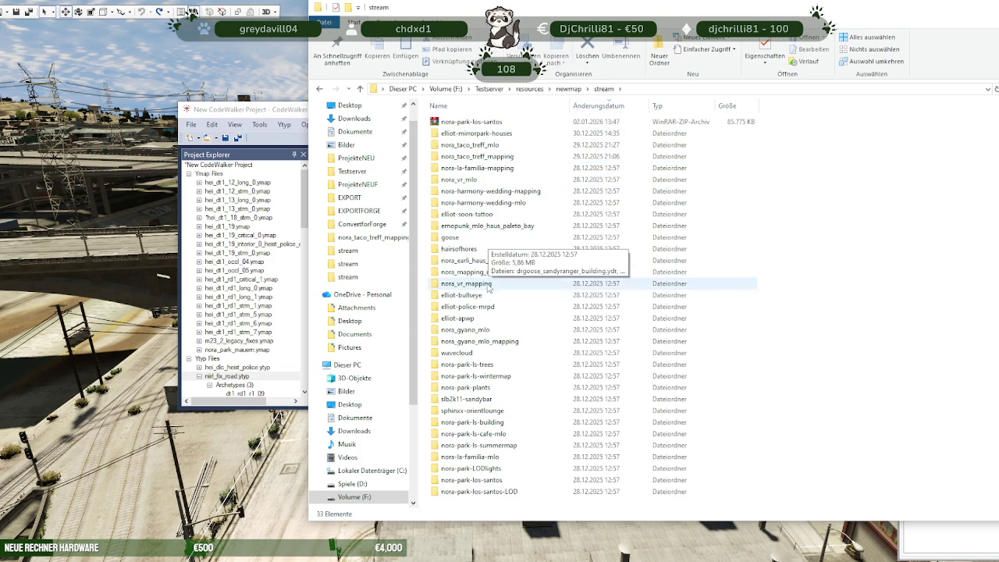
click(480, 107)
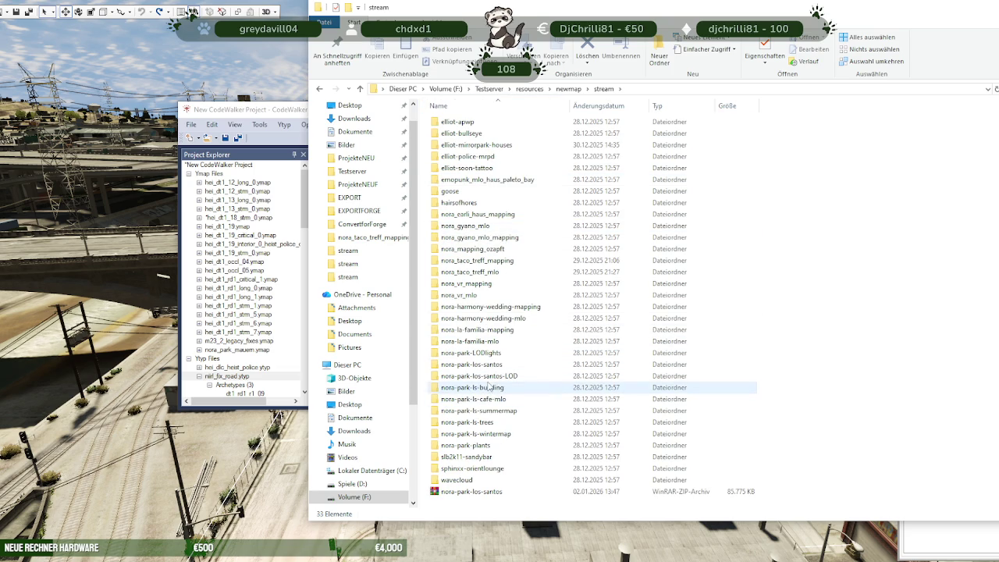
double_click(490, 373)
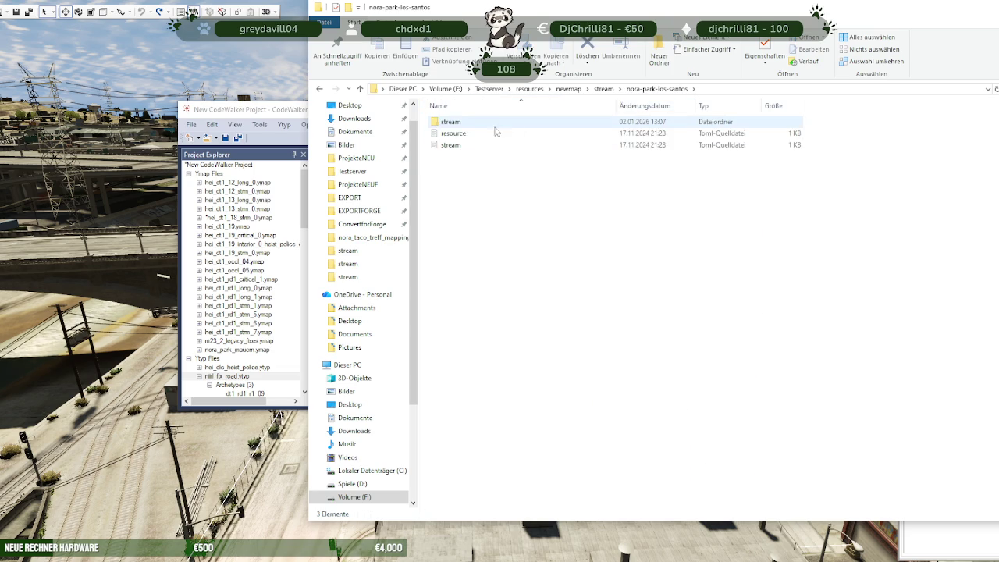
double_click(493, 123)
Step: Sort the files by Änderungsdatum, newest first, and select dt1_12_ground1.ydr
click(600, 106)
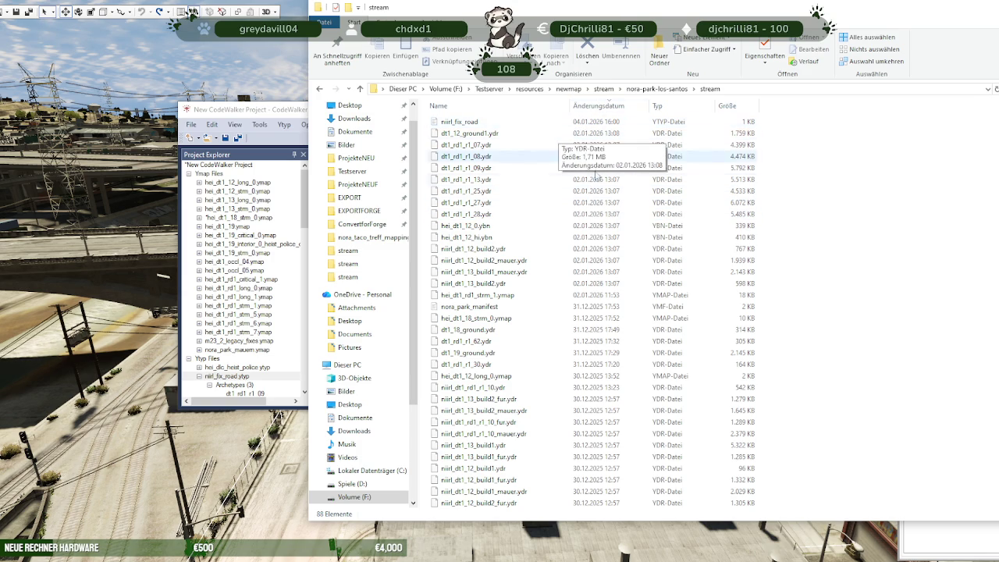
scroll(down, 3)
scroll(down, 3)
scroll(down, 3)
scroll(down, 3)
scroll(up, 3)
scroll(up, 3)
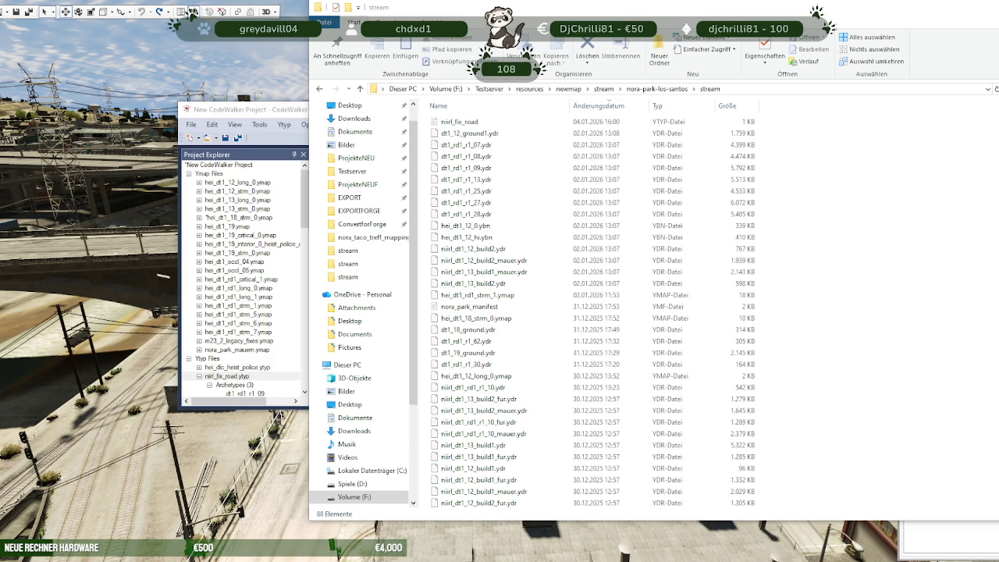
click(462, 134)
key(Down)
key(Down)
key(Down)
key(Down)
key(Down)
key(Down)
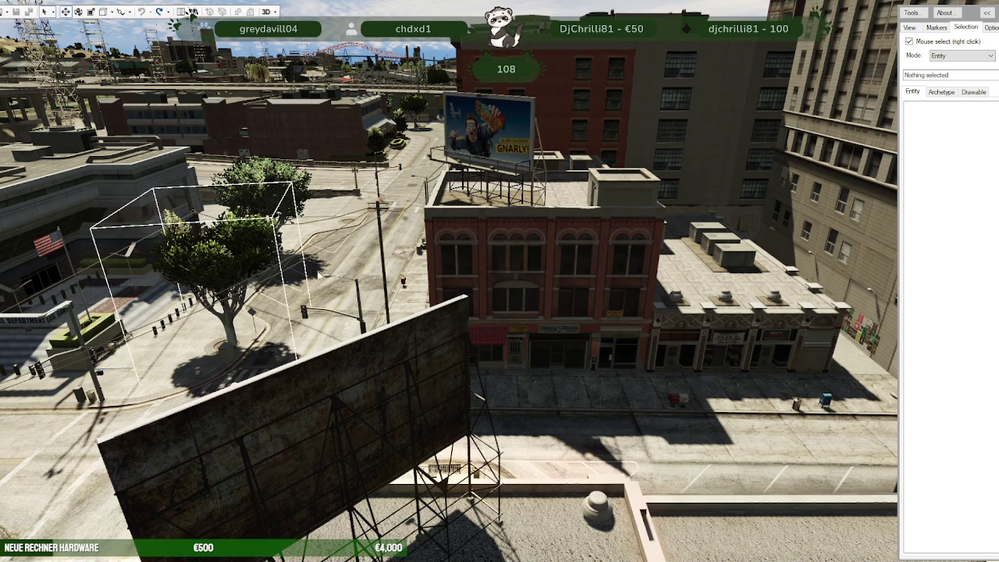
click(15, 11)
click(23, 49)
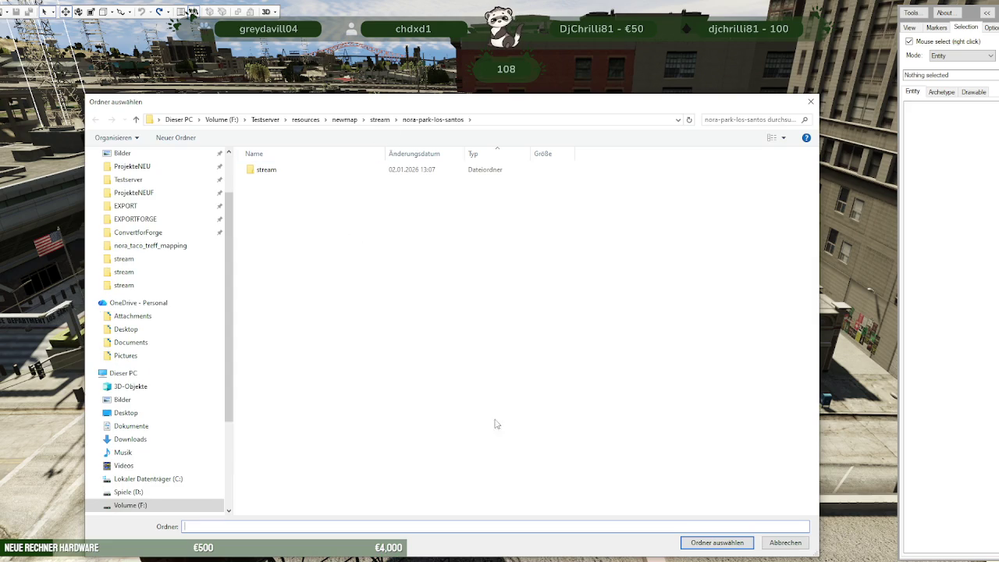
Step: Open the folder as a project and expand niirl_fix_road.ytyp's Archetypes to dt1_rd1_r1_09
key(Return)
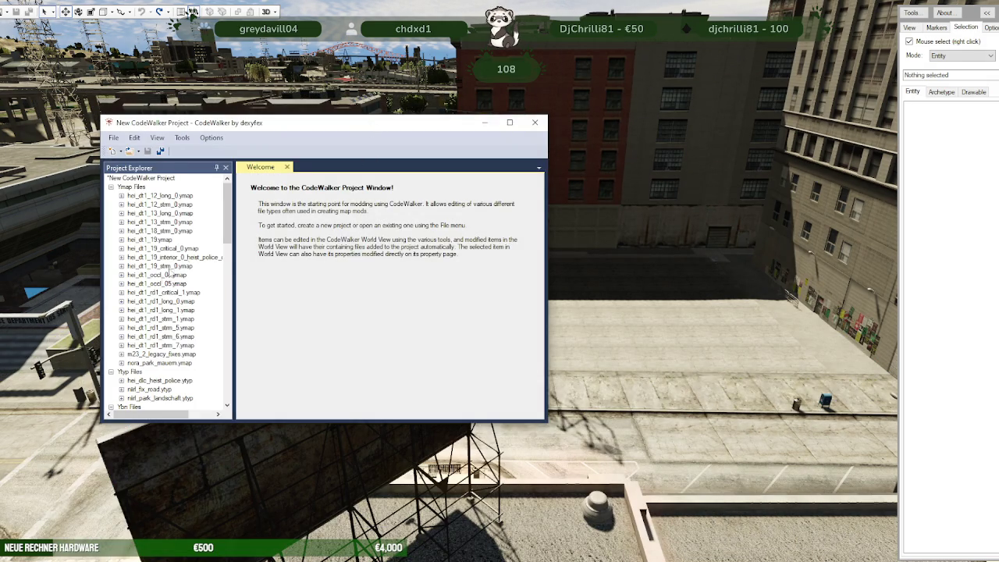
scroll(down, 3)
click(119, 311)
click(121, 310)
click(132, 319)
click(166, 327)
Step: Compare dt1_19_ground and dt1_18_ground flags, then return to dt1_rd1_r1_09's Flags 8192
click(167, 336)
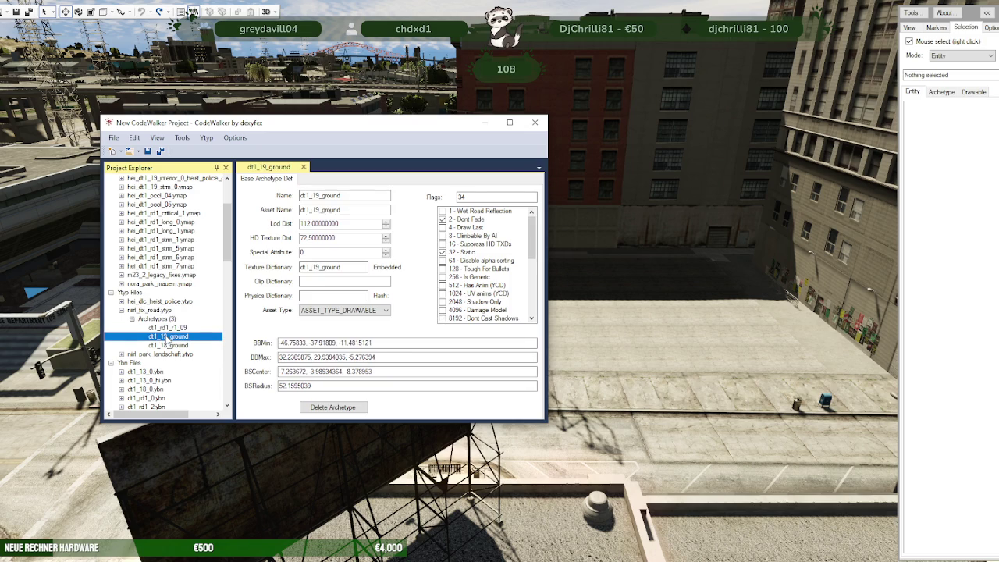
click(168, 345)
click(168, 331)
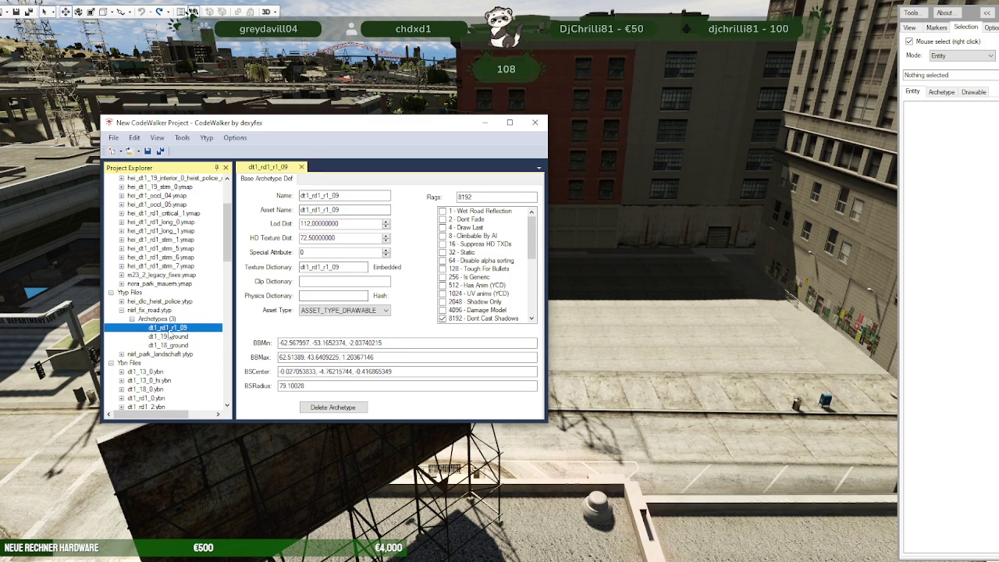
scroll(down, 3)
scroll(down, 3)
scroll(down, 3)
scroll(down, 3)
scroll(down, 3)
Step: Set the archetype Flags to 8192 for dt1_19_ground and dt1_18_ground
double_click(477, 197)
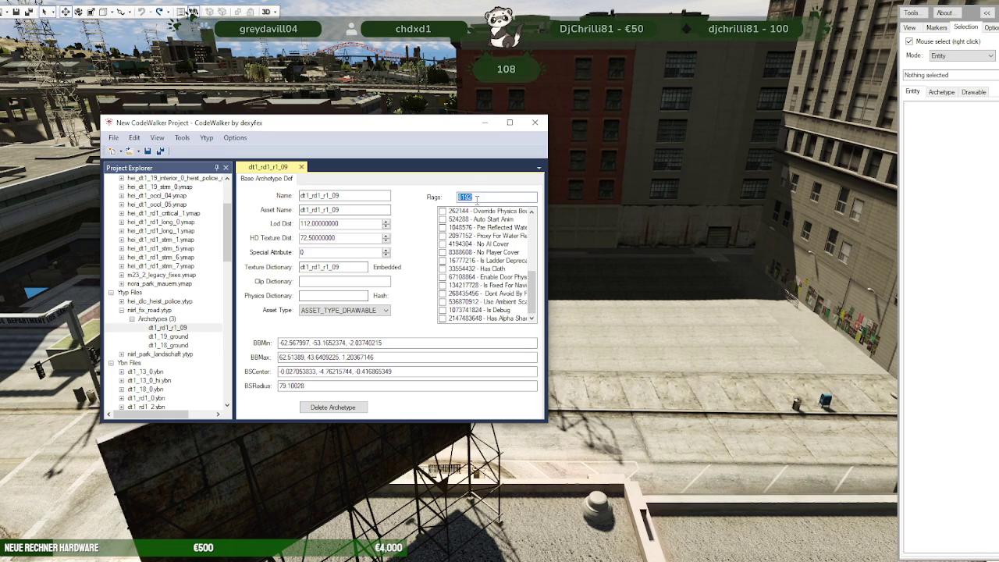
click(168, 336)
click(466, 196)
text(8192)
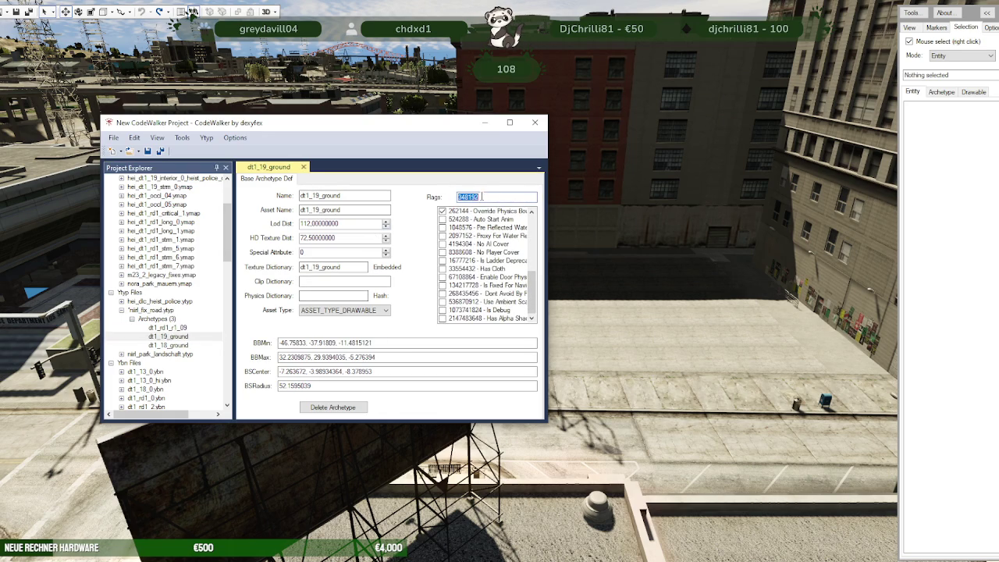
click(185, 345)
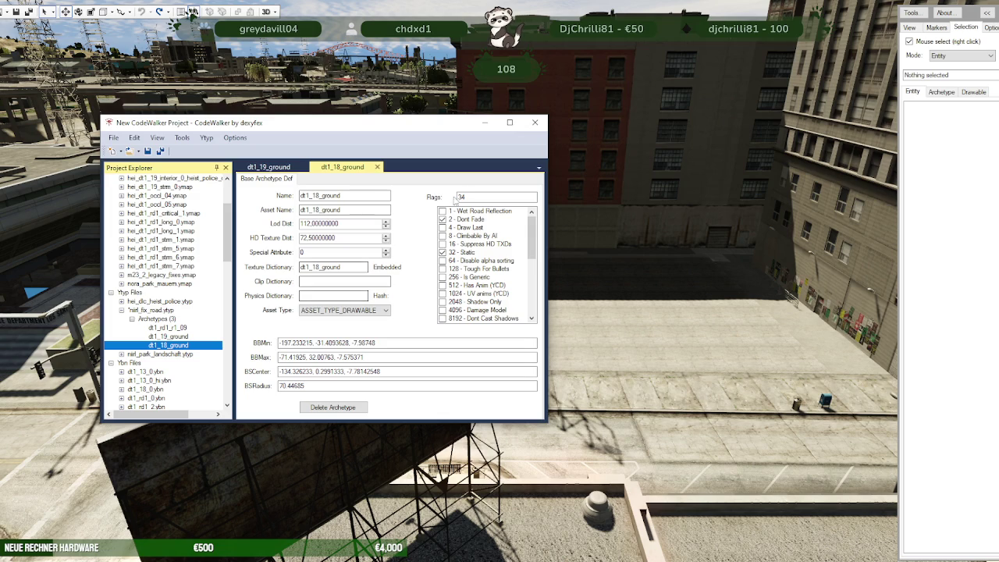
click(470, 195)
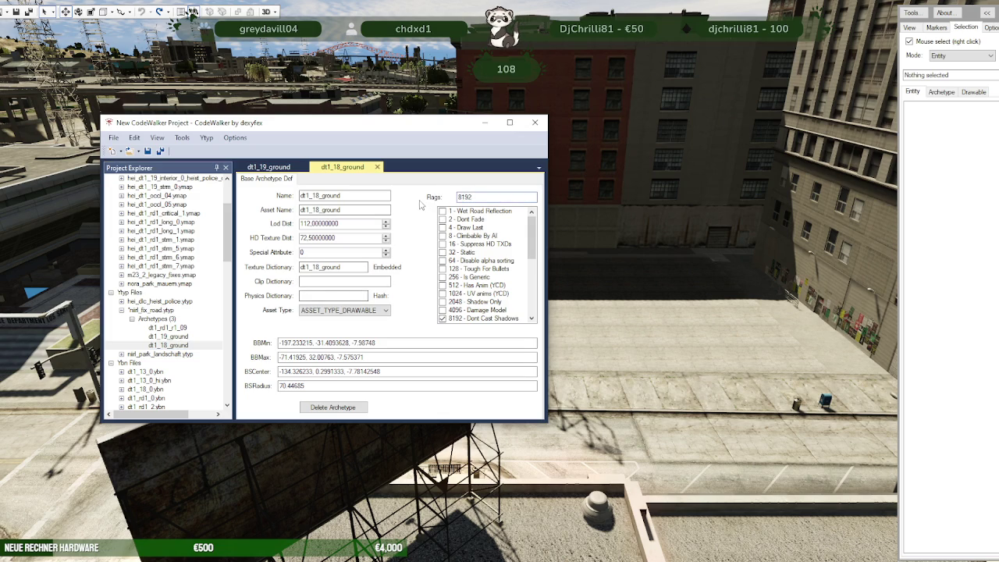
scroll(down, 3)
scroll(down, 3)
scroll(up, 3)
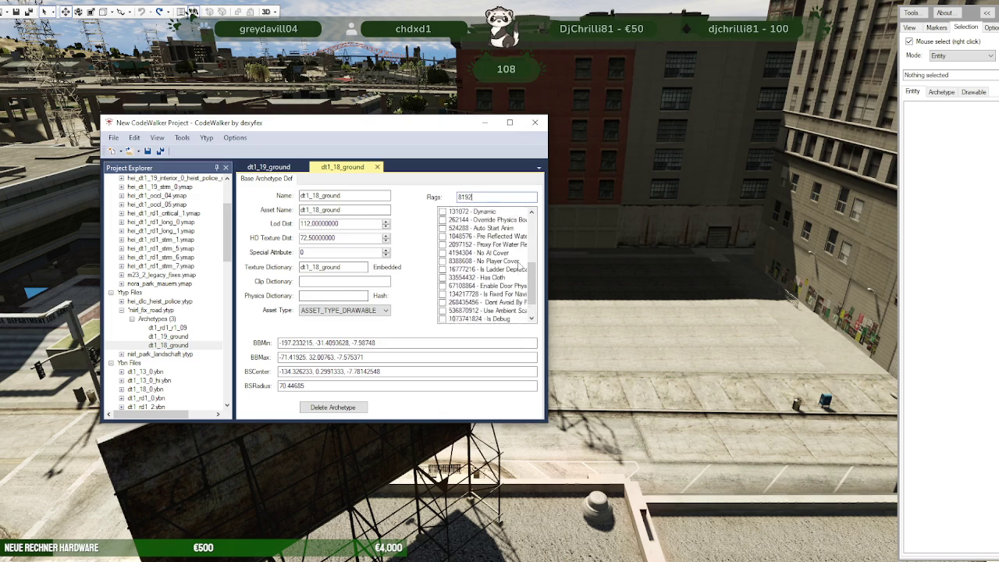
scroll(up, 3)
scroll(down, 3)
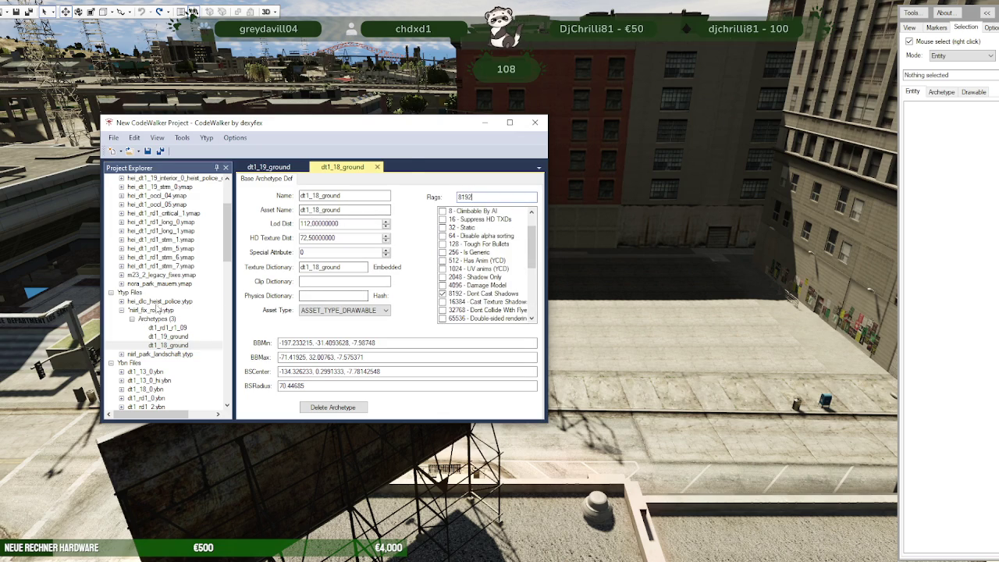
Step: Save niirl_fix_road.ytyp into nora-park-los-santos\stream, overwriting the existing file
click(150, 301)
click(146, 309)
click(113, 137)
click(148, 257)
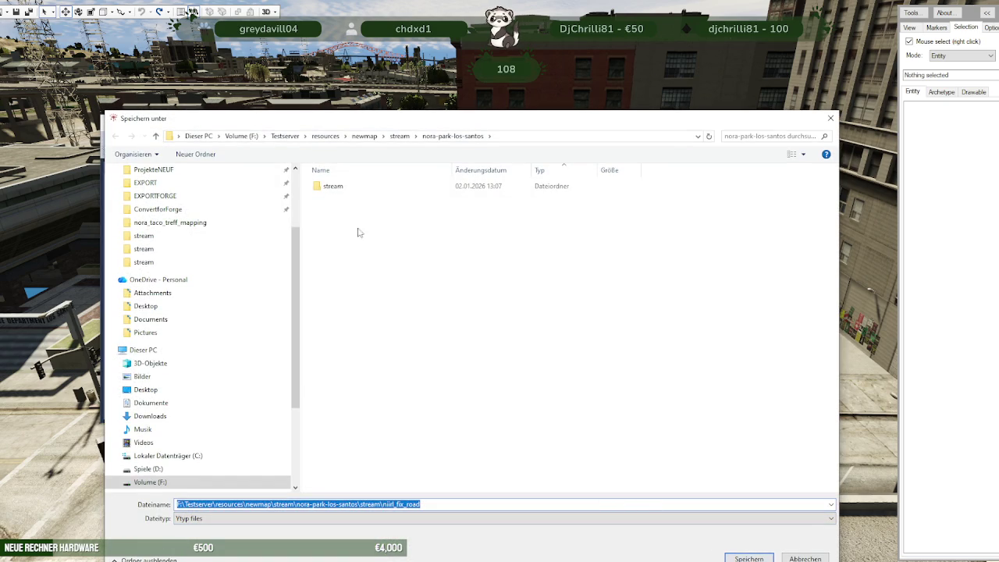
click(331, 195)
click(330, 188)
click(367, 234)
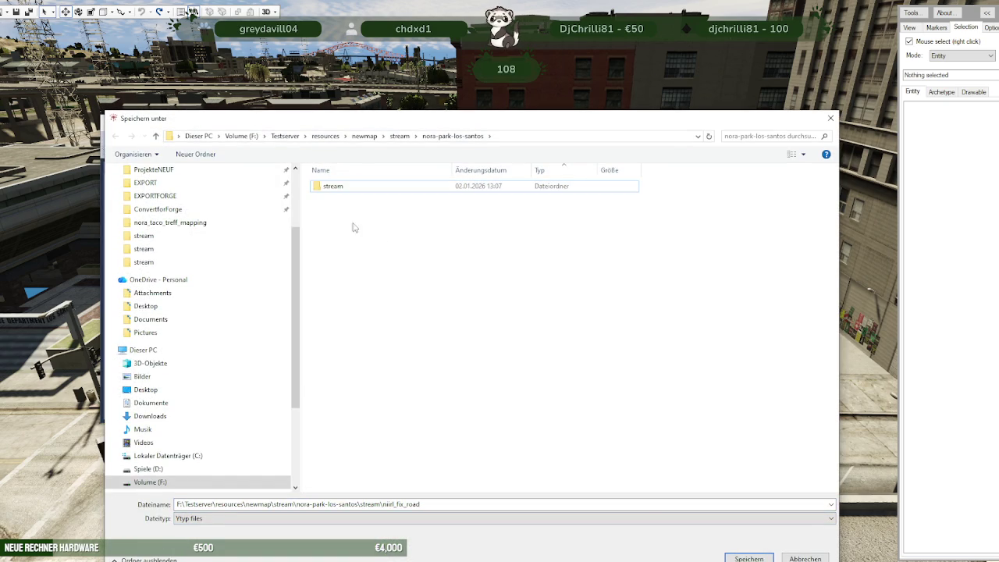
double_click(332, 189)
click(748, 557)
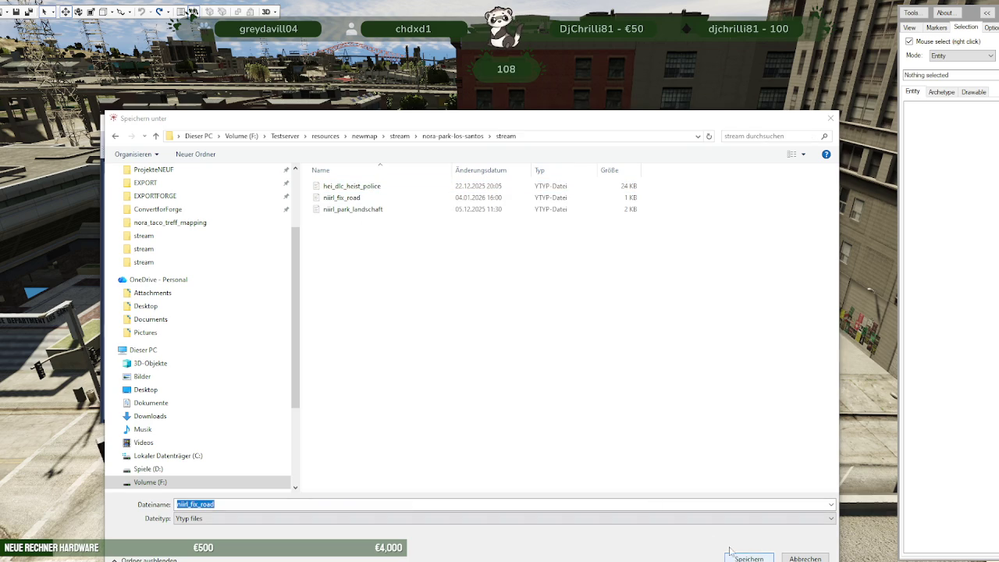
click(520, 289)
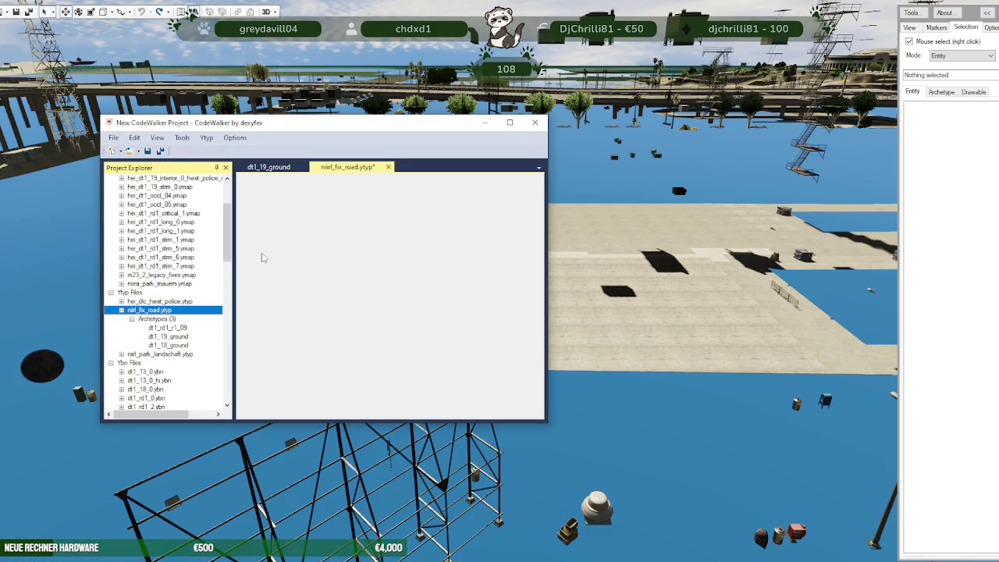
scroll(up, 3)
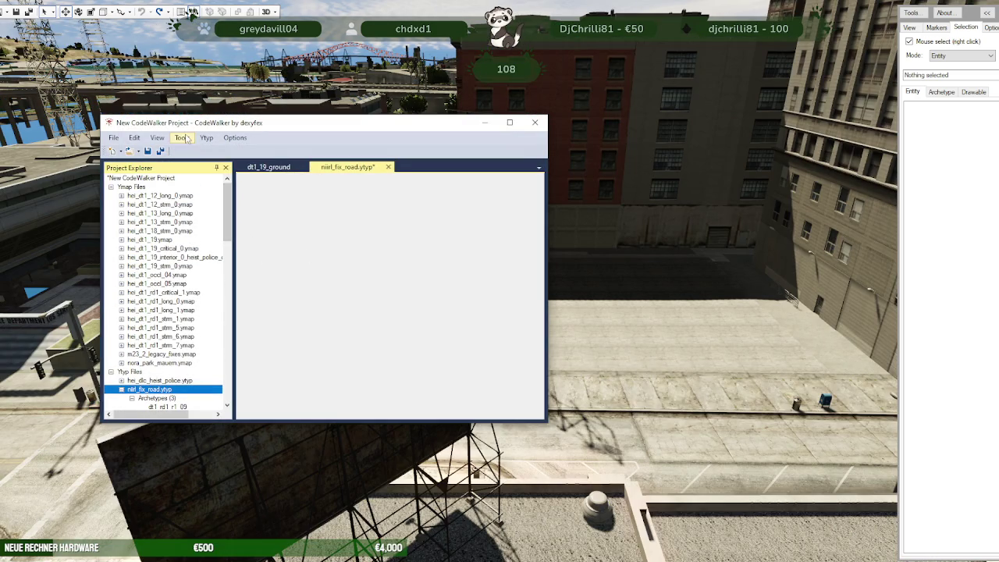
Step: Generate the project's _manifest.ymf and scroll through its contents
click(182, 137)
click(202, 151)
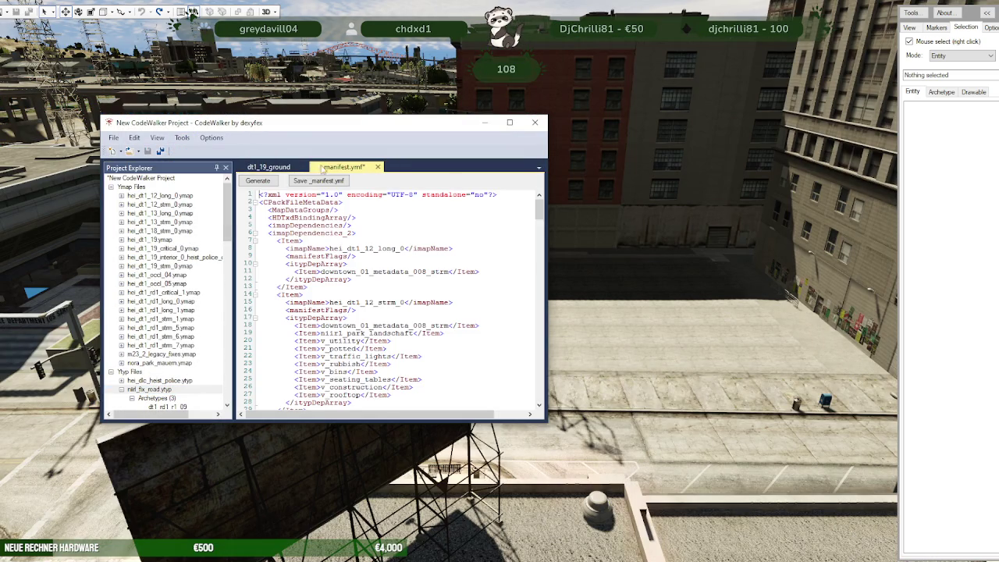
scroll(down, 3)
scroll(down, 3)
scroll(down, 3)
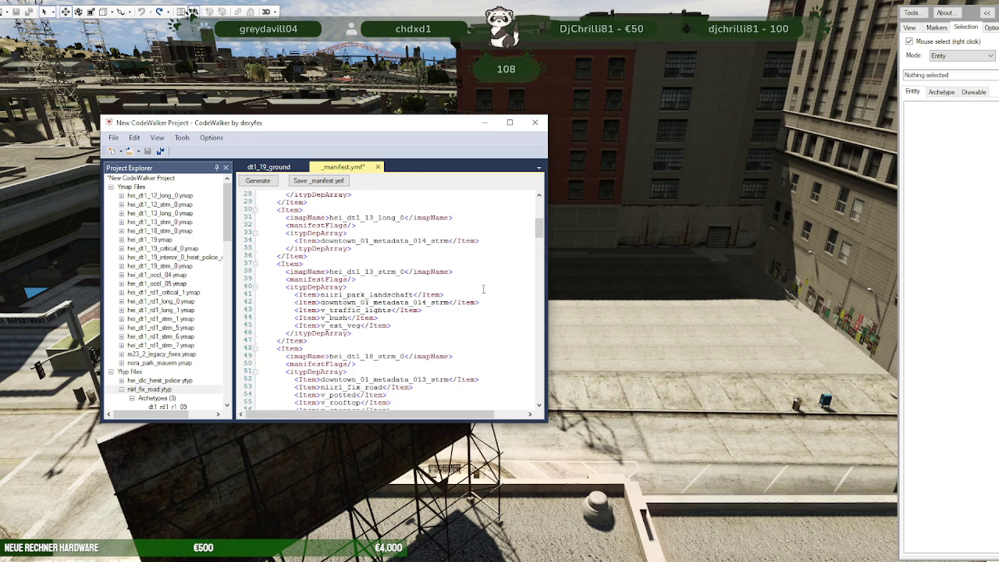
scroll(down, 3)
scroll(down, 3)
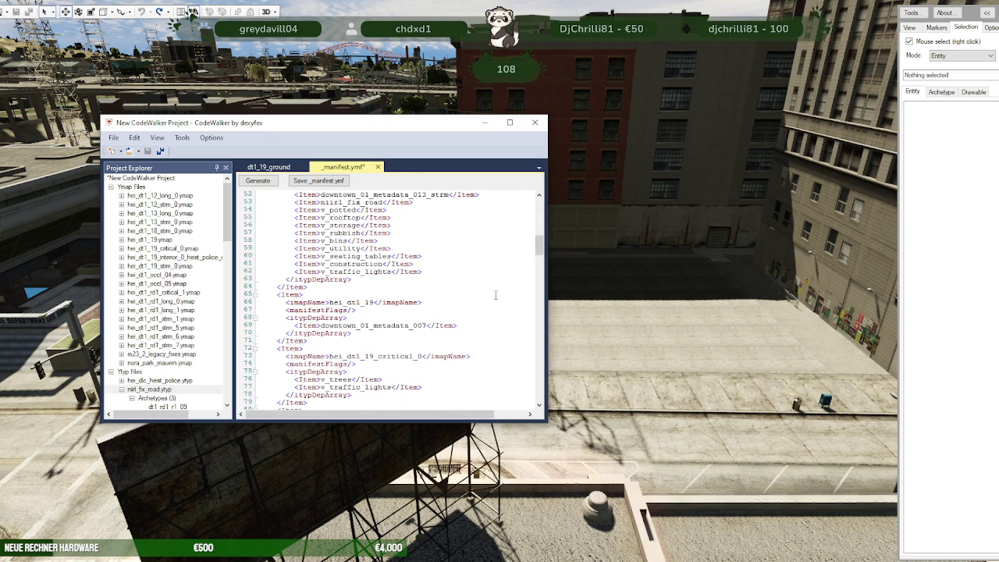
scroll(down, 3)
scroll(down, 3)
scroll(down, 3)
scroll(down, 3)
scroll(down, 3)
scroll(down, 3)
scroll(down, 3)
scroll(down, 3)
scroll(down, 3)
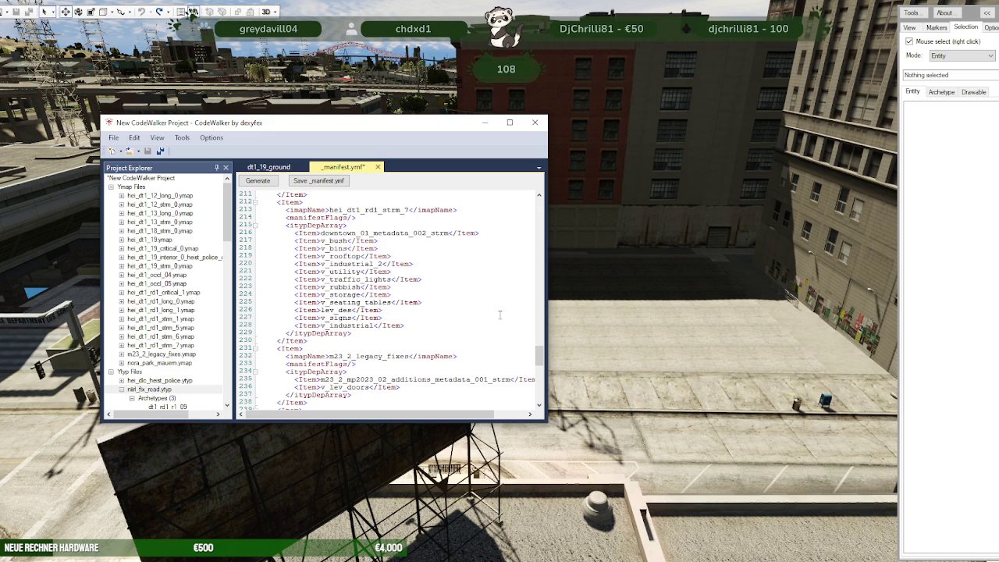
scroll(down, 3)
scroll(down, 3)
scroll(down, 3)
scroll(down, 3)
scroll(down, 3)
scroll(down, 3)
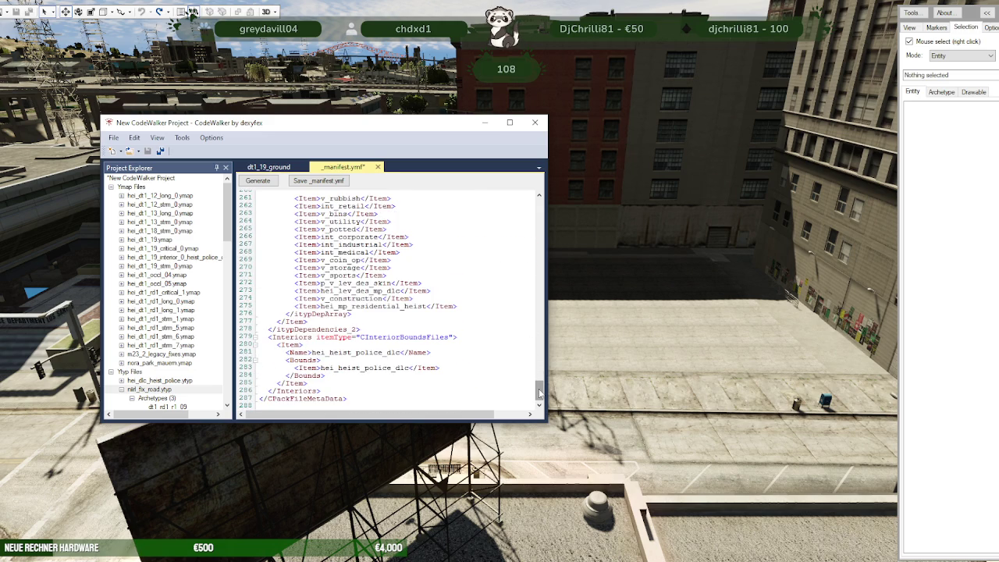
drag(539, 394, 538, 205)
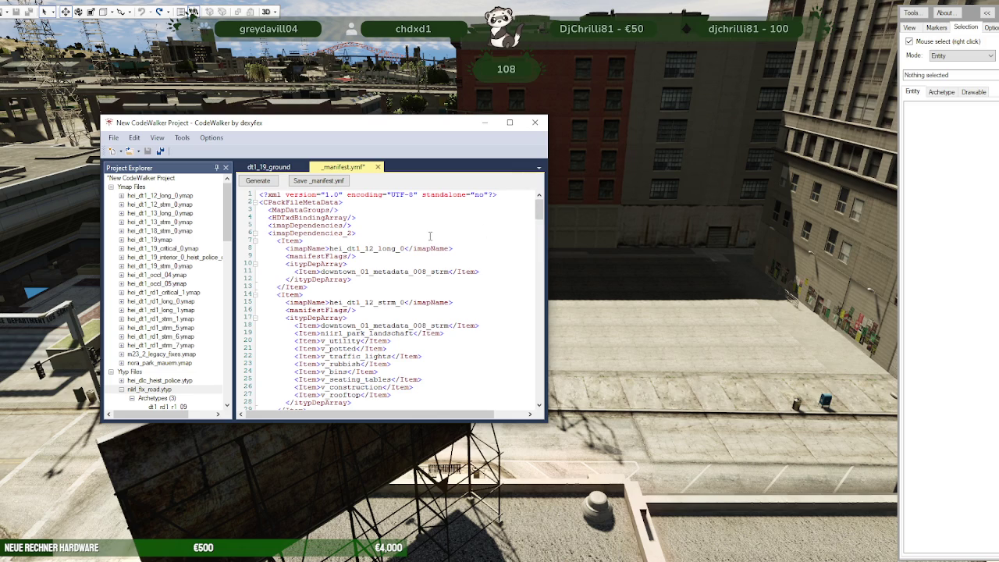
scroll(down, 3)
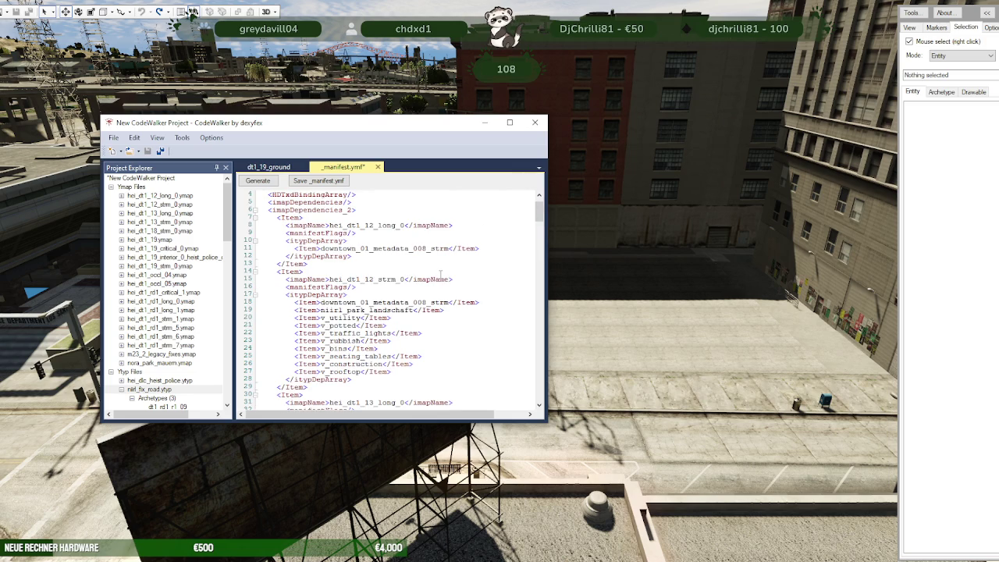
scroll(down, 3)
scroll(down, 3)
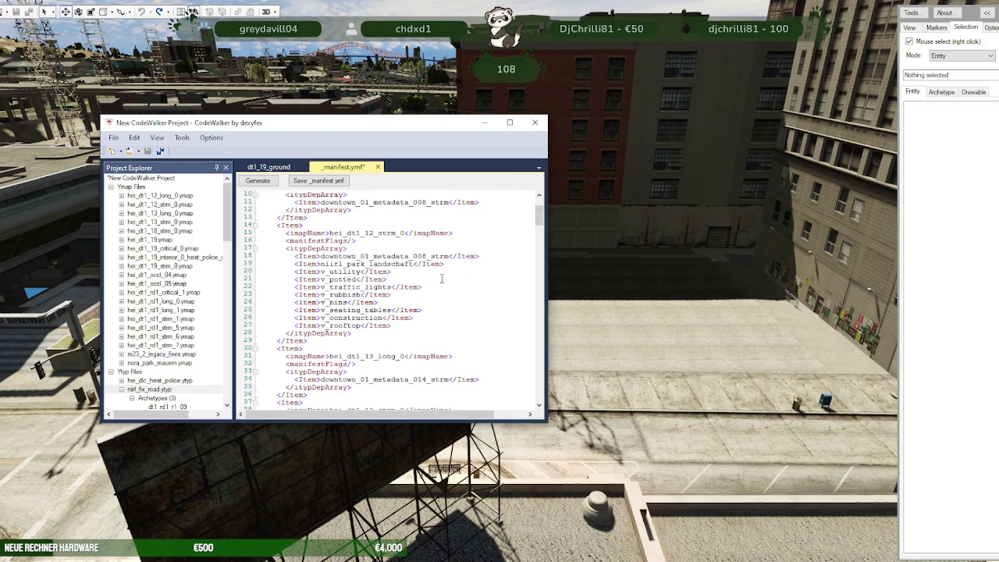
scroll(down, 3)
scroll(down, 3)
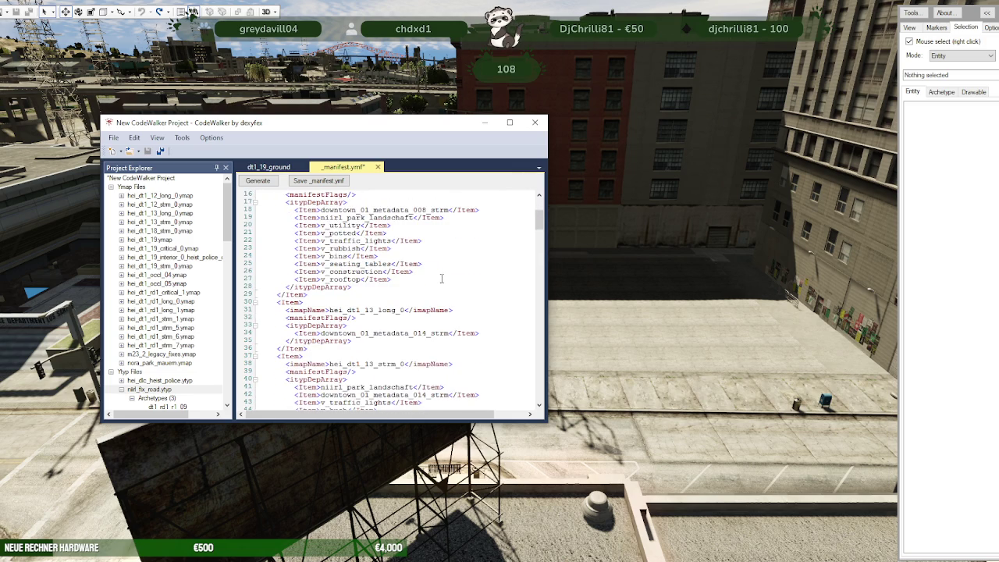
scroll(down, 3)
scroll(down, 3)
scroll(down, 3)
scroll(down, 3)
scroll(down, 3)
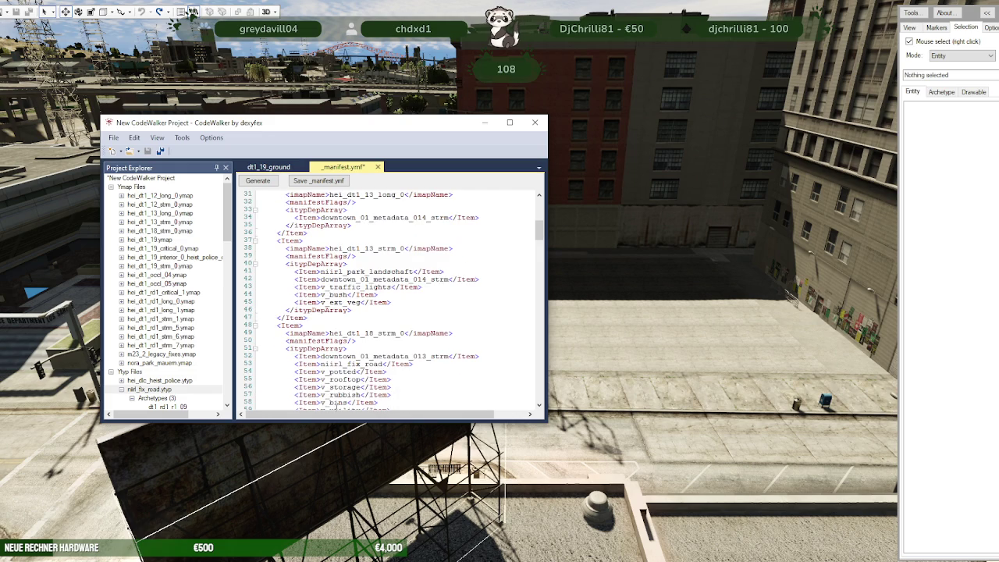
scroll(down, 3)
scroll(down, 3)
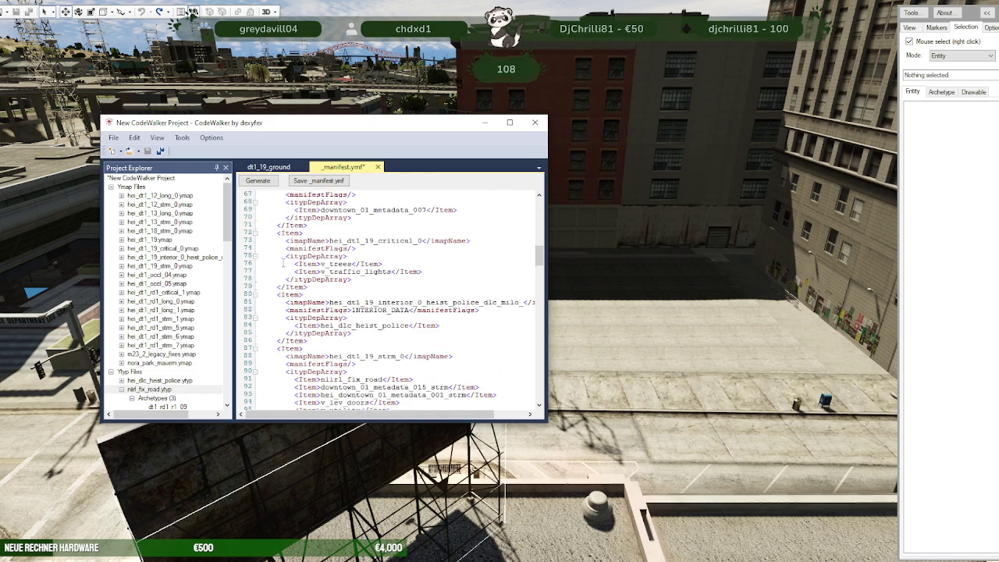
scroll(down, 3)
Step: Save the manifest over nora_park_manifest in the stream folder
click(313, 181)
click(351, 186)
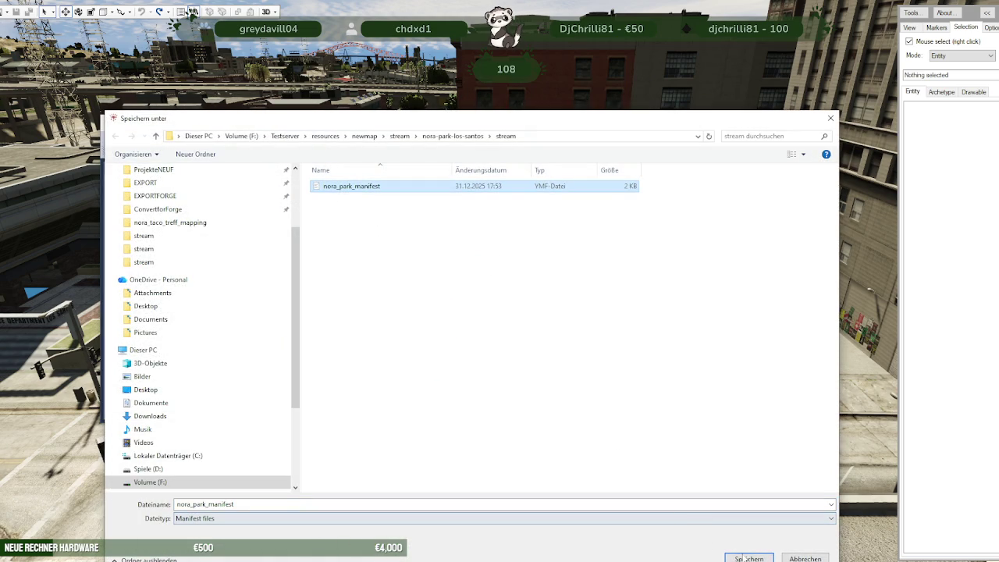
click(743, 557)
click(508, 290)
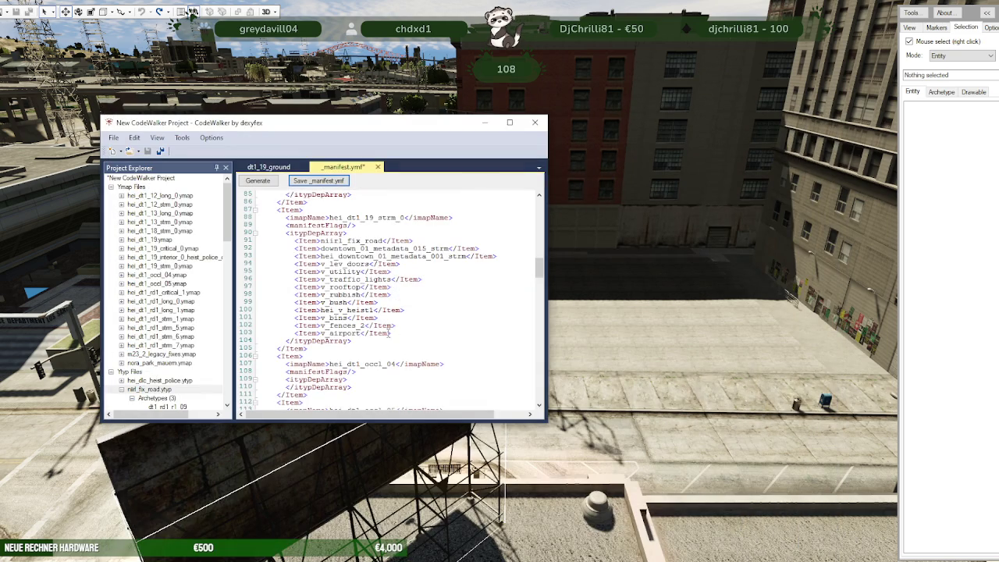
Step: Close the project window without saving the project
click(117, 389)
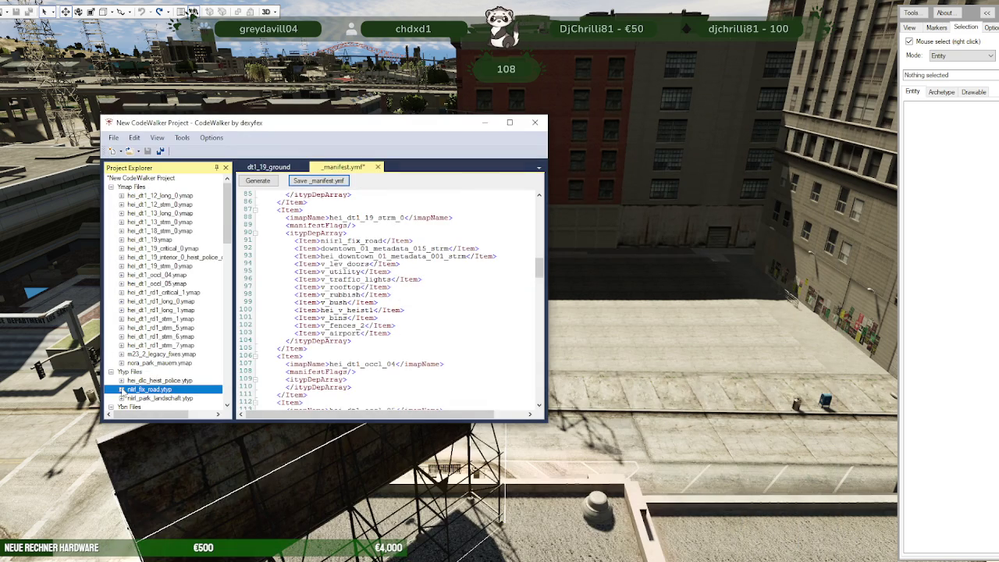
click(535, 123)
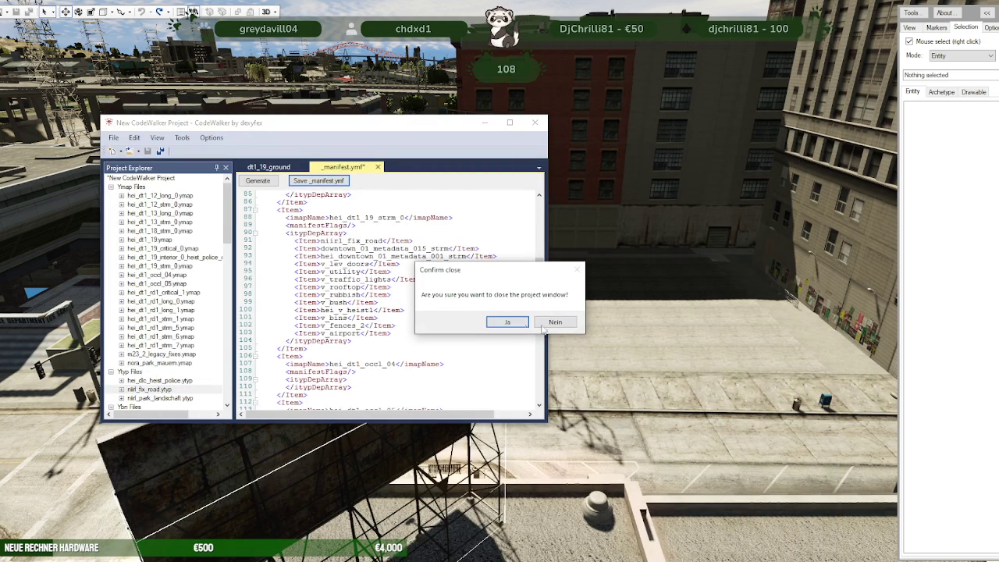
click(507, 322)
click(559, 324)
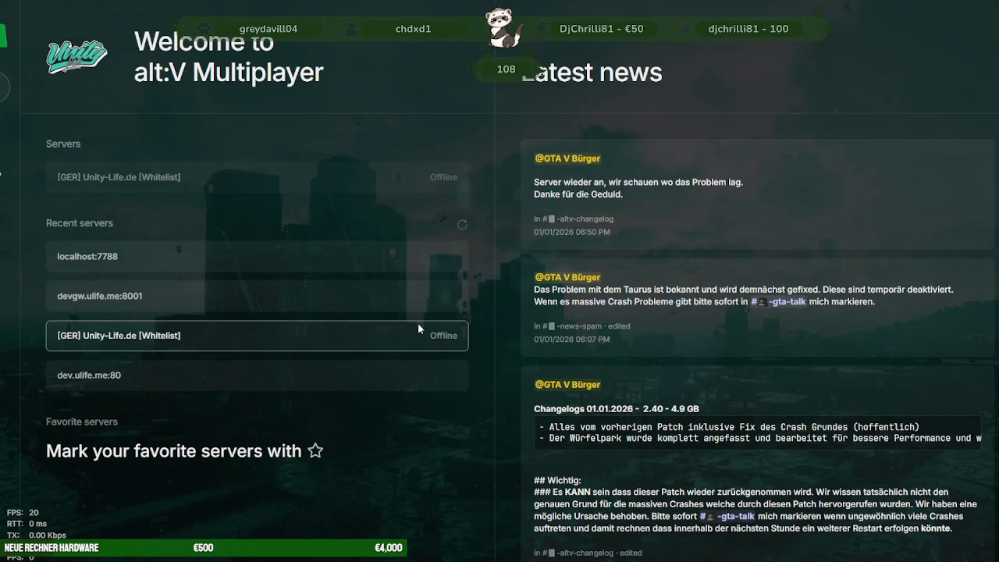
Step: Direct-connect to the localhost:7788 test server
click(161, 259)
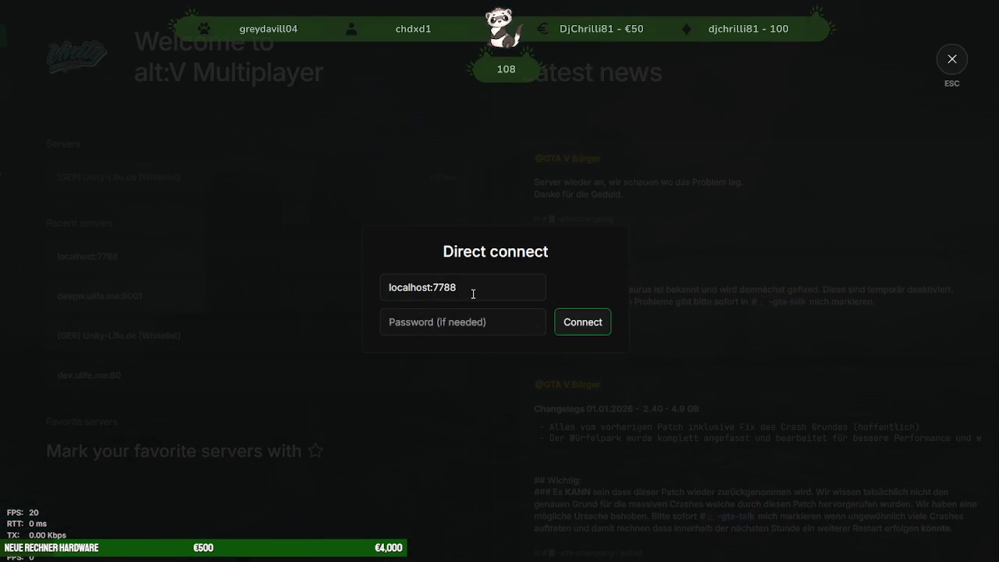
click(567, 323)
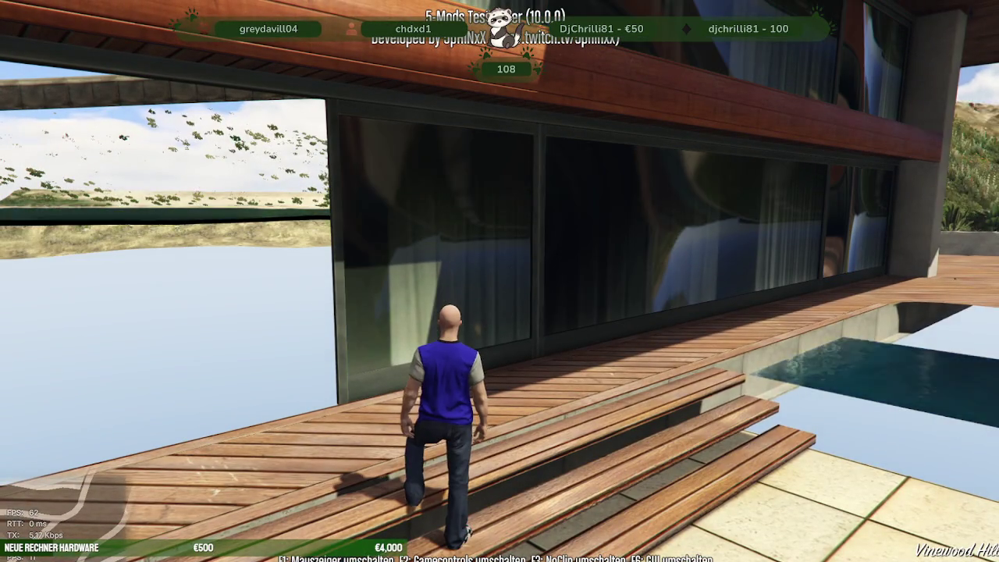
Step: Set a downtown waypoint on the pause-menu map and teleport to it
key(w)
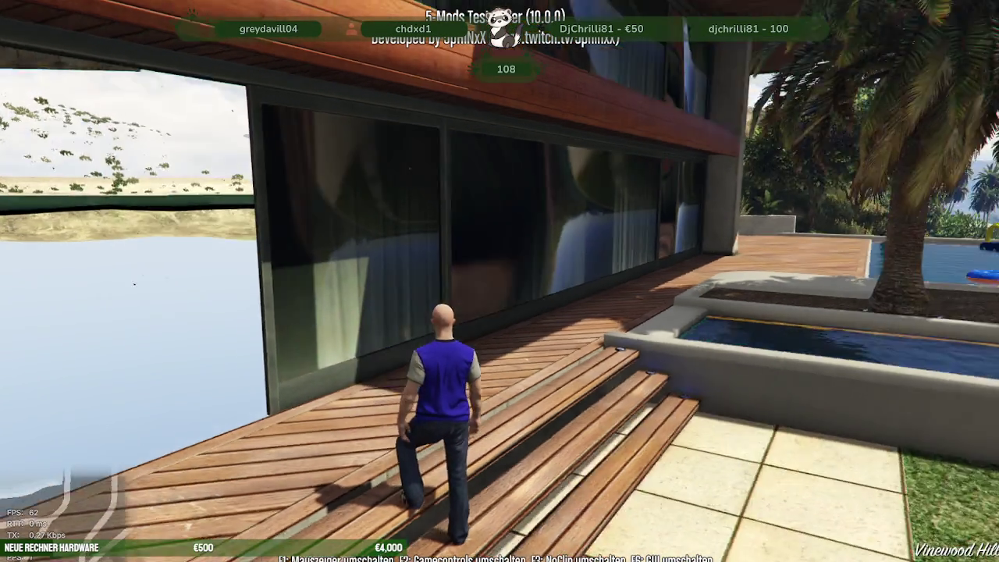
key(Escape)
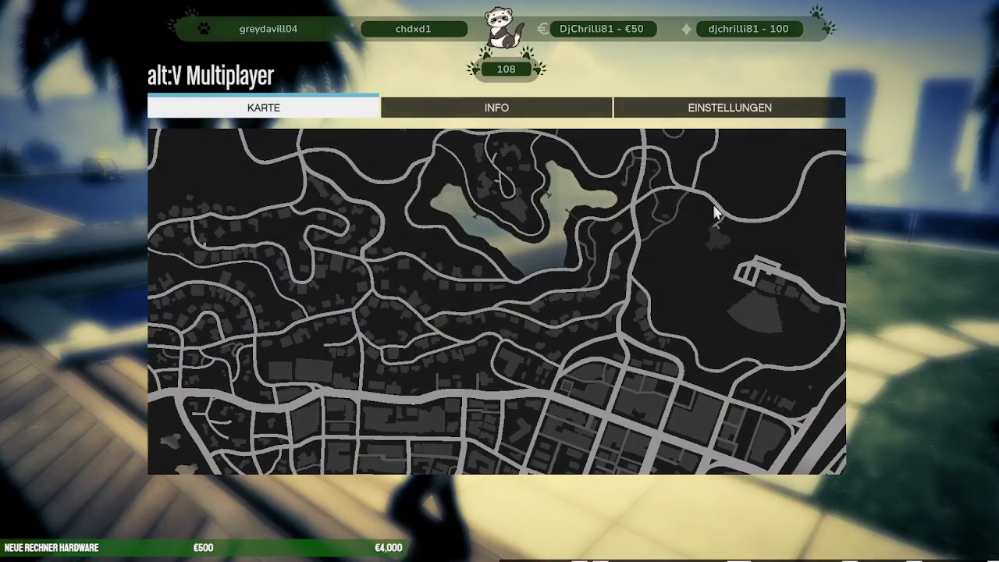
scroll(down, 3)
scroll(down, 3)
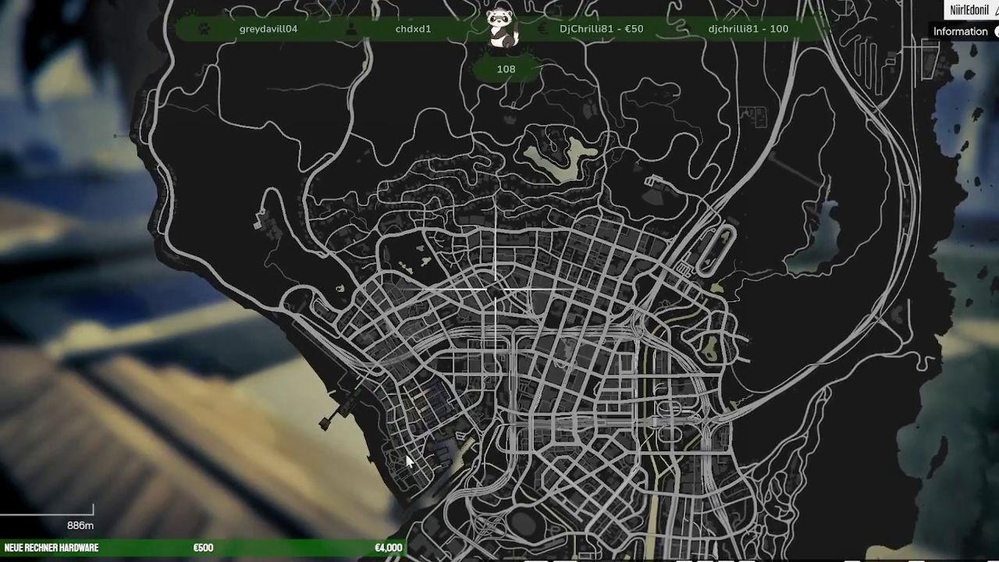
drag(408, 461, 448, 374)
scroll(up, 3)
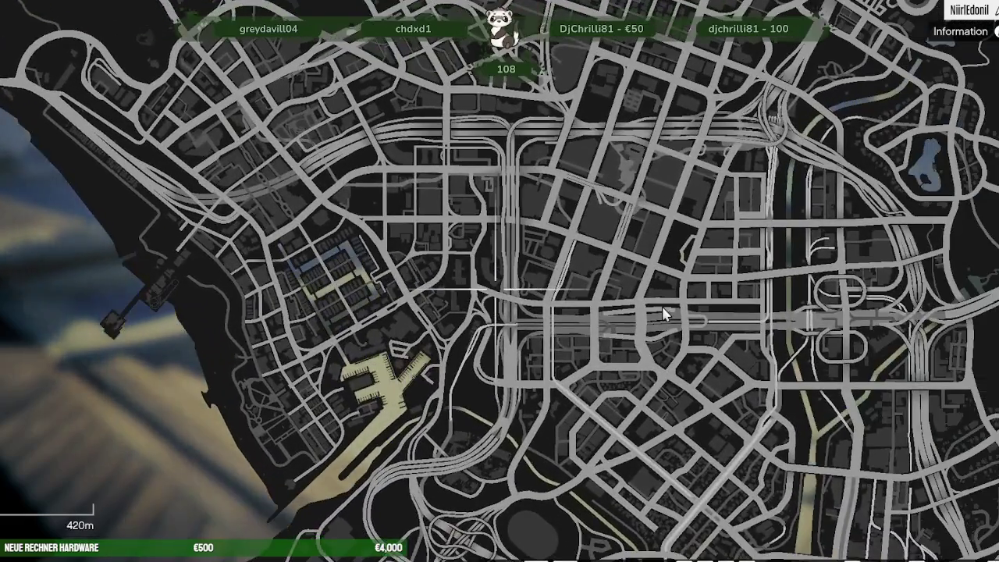
click(722, 257)
key(Escape)
key(Return)
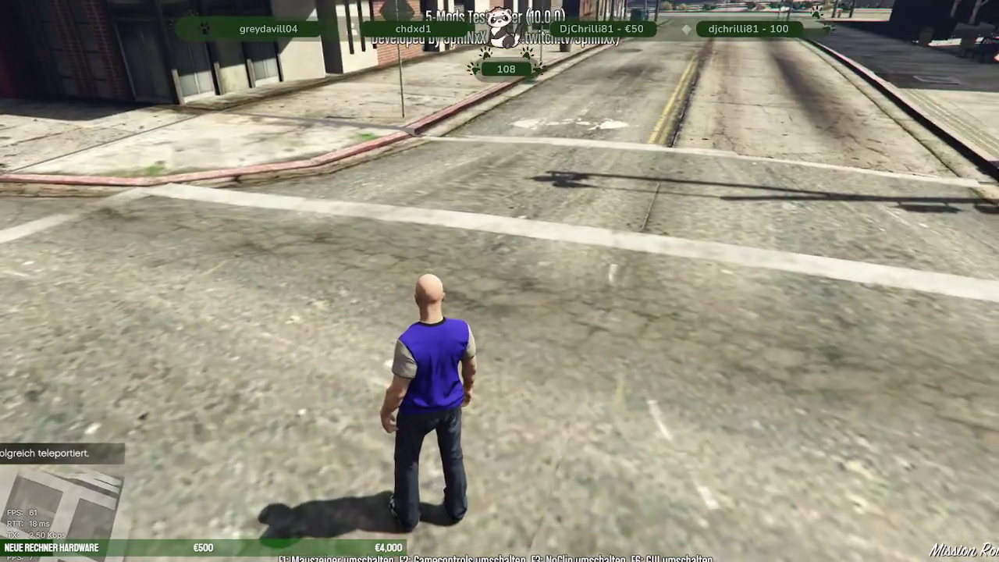
Step: Run along the sidewalk past Mission Row Police toward the park
key(w)
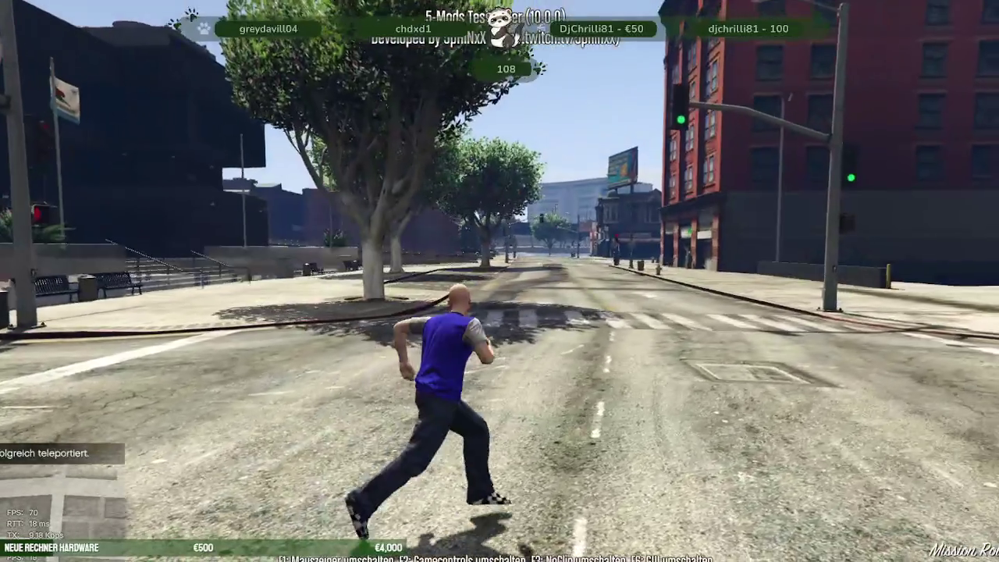
key(w)
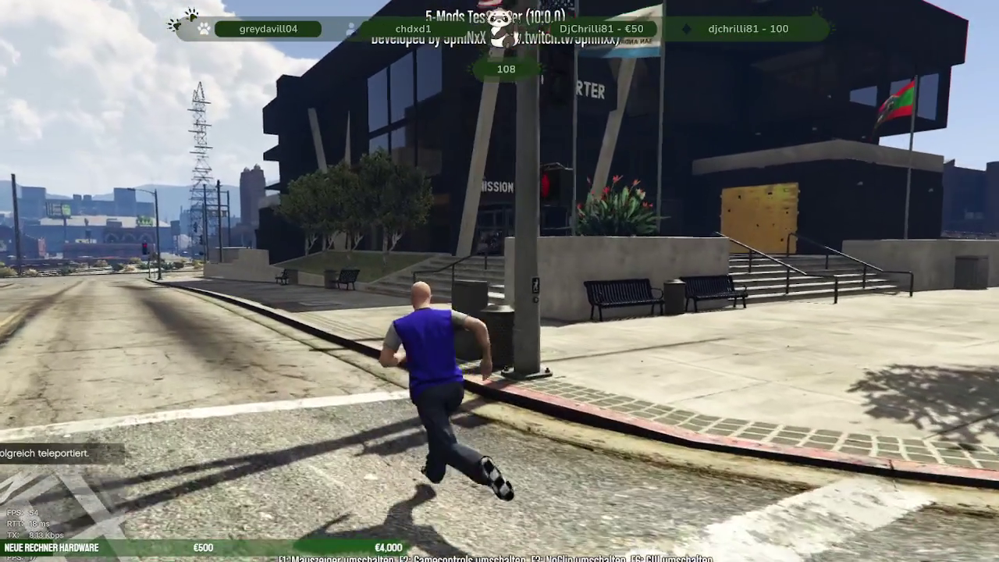
key(w)
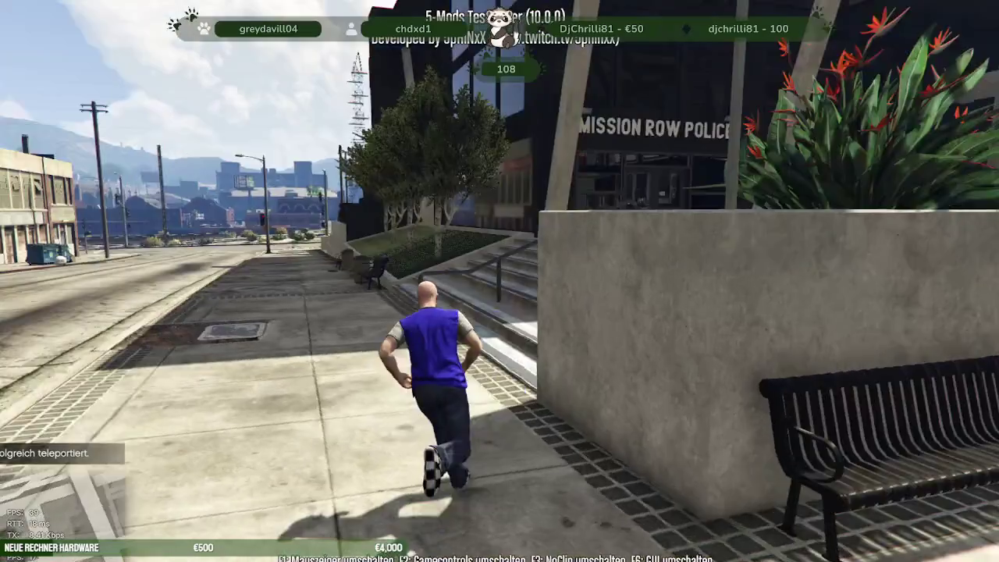
key(w)
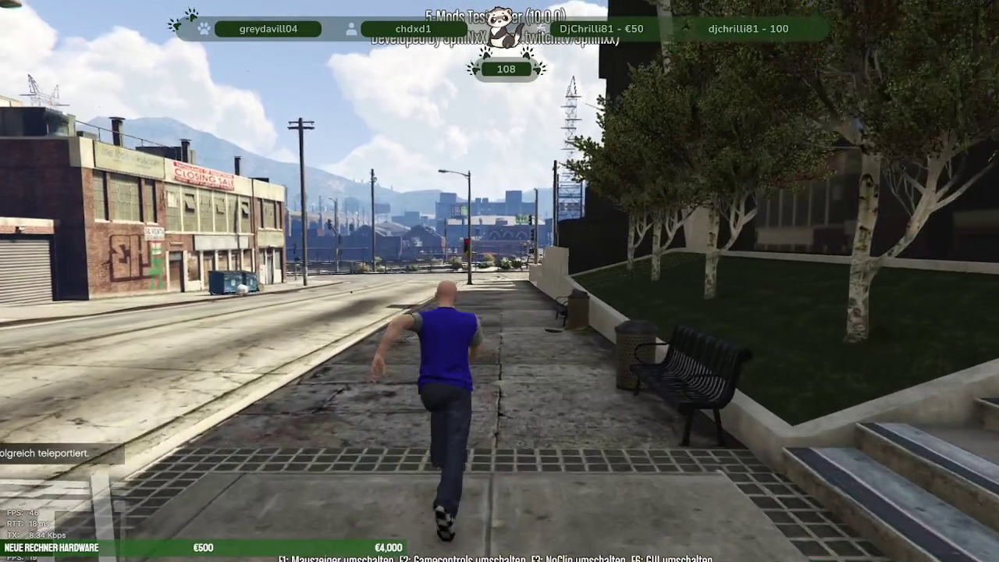
key(w)
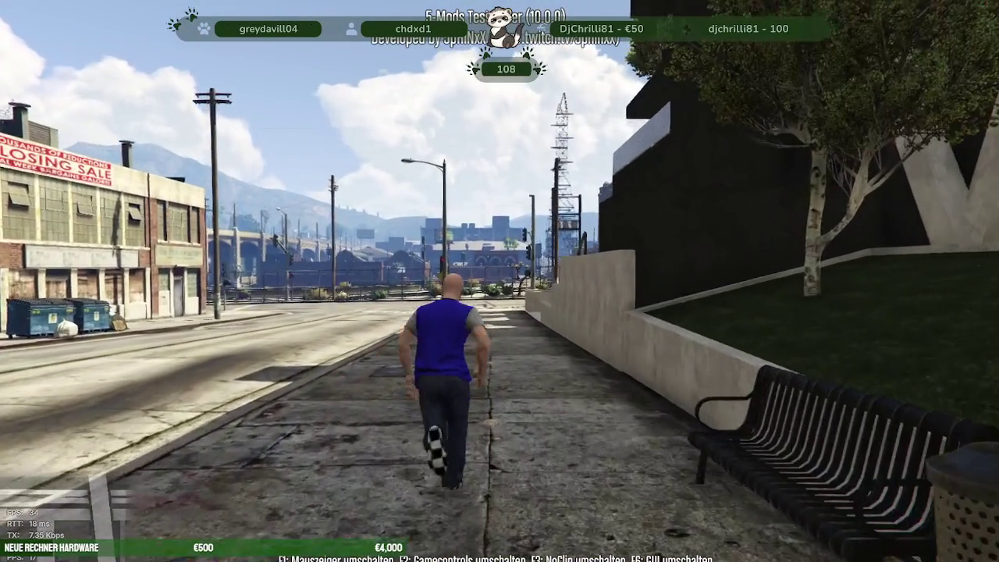
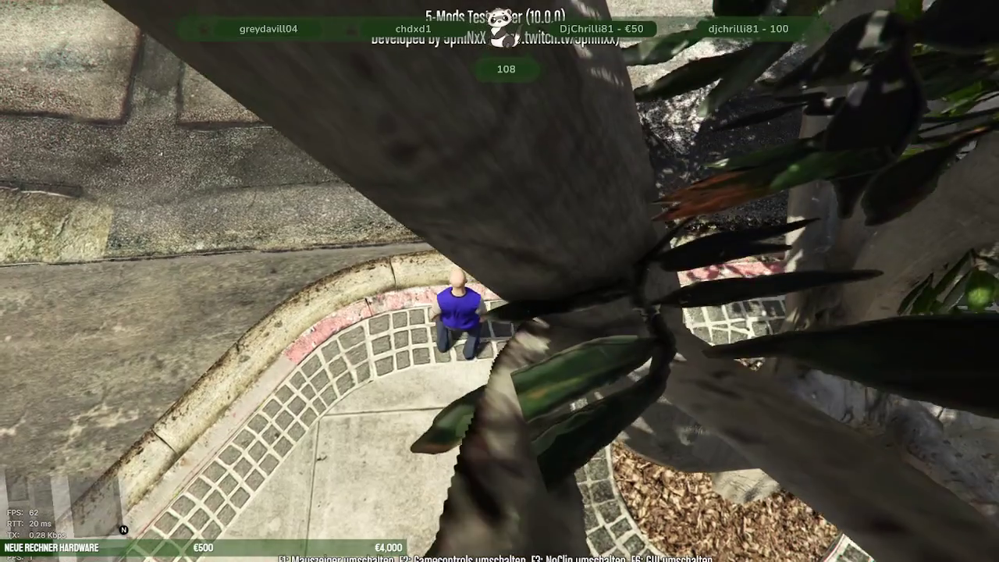
Step: Run the character, fly above the plaza with NoClip (F3), then land under the overpass
key(w)
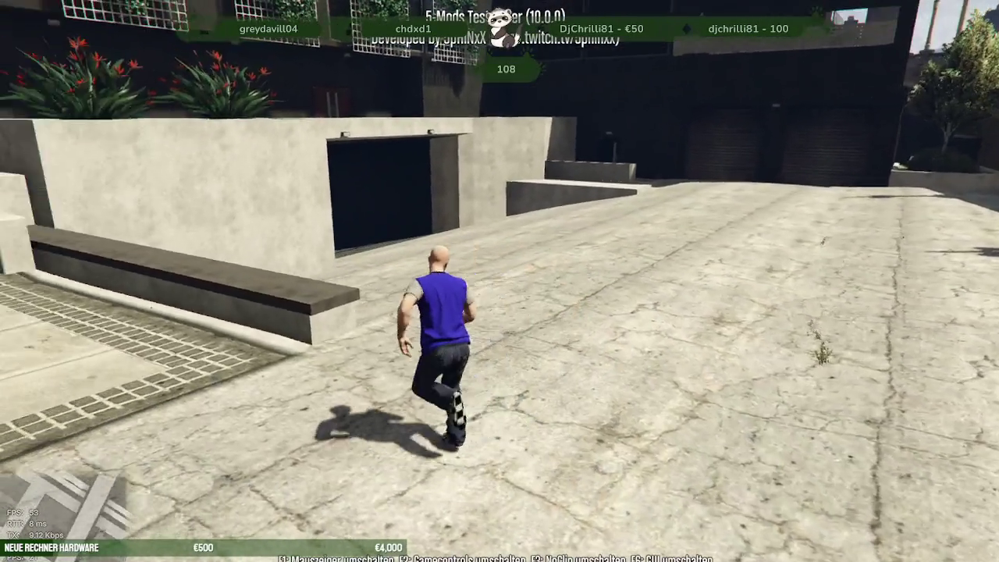
key(F3)
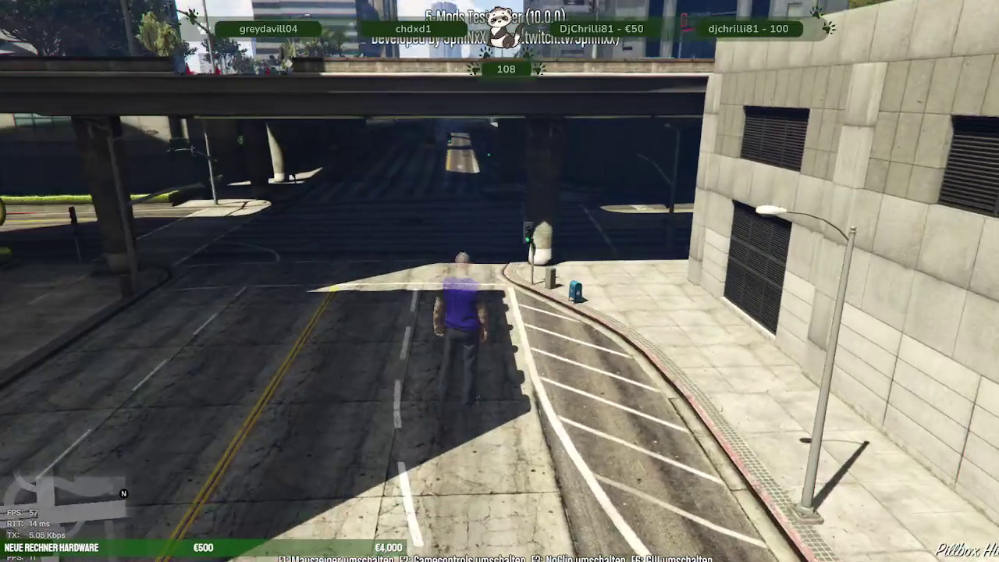
key(F3)
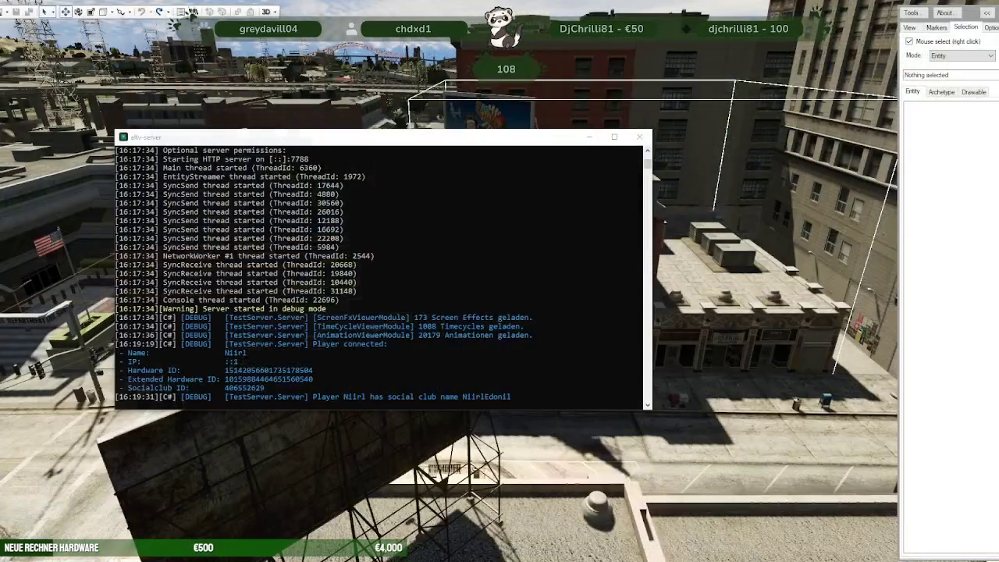
Step: Switch from the server console to File Explorer at the nora-park-los-santos stream folder
key(alt+Tab)
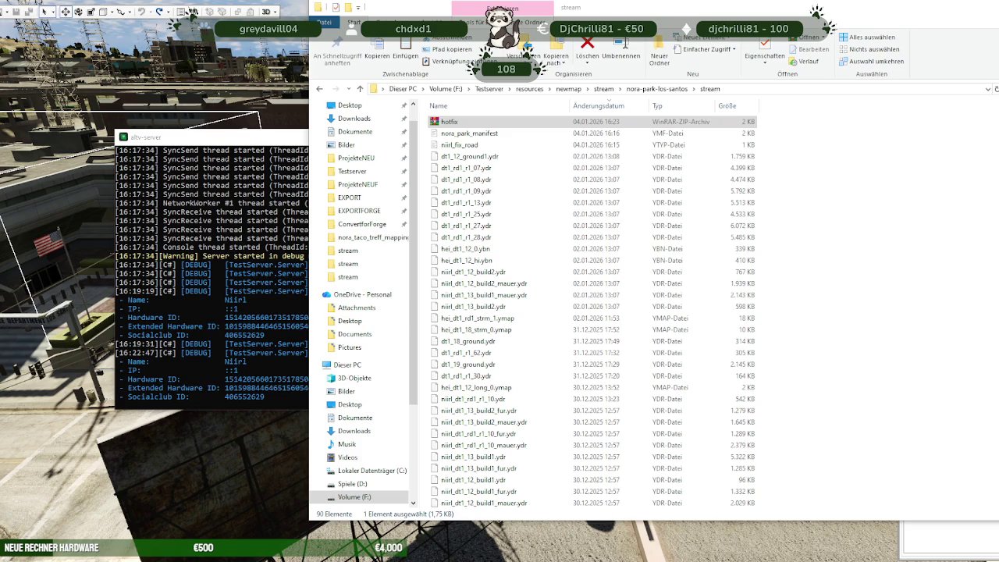
Step: Open the 2 KB hotfix ZIP archive to inspect it, then delete it with Löschen
click(449, 124)
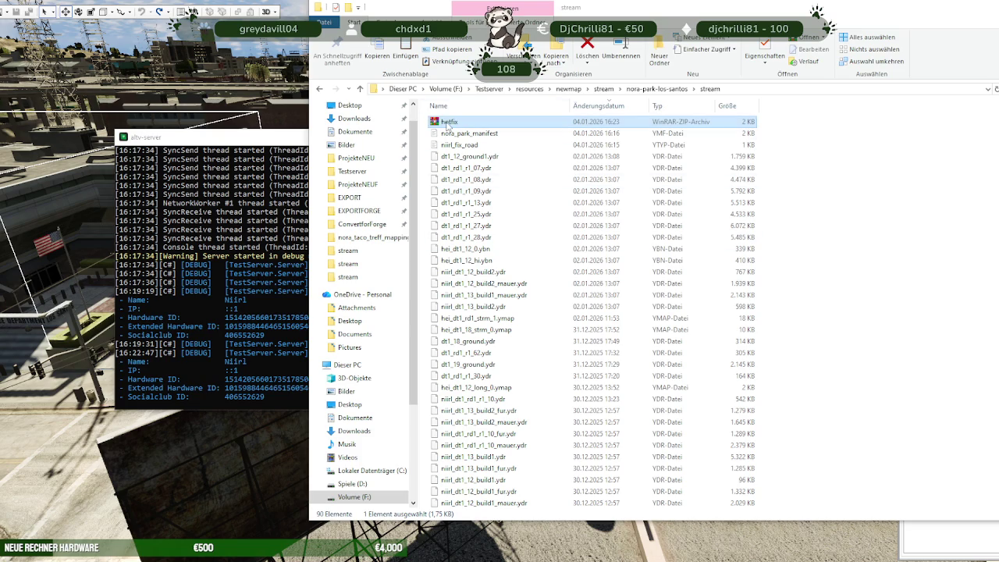
double_click(449, 124)
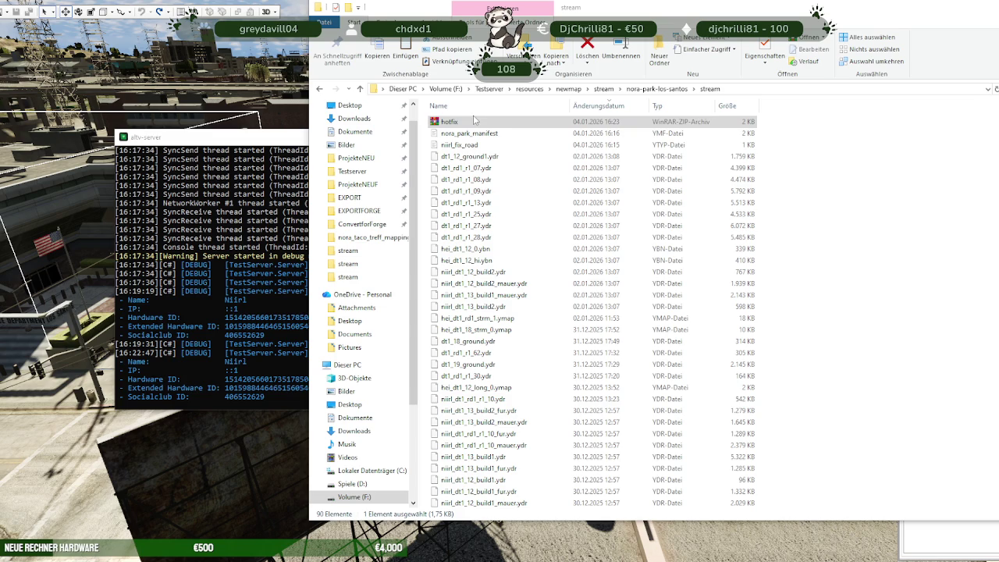
right_click(468, 123)
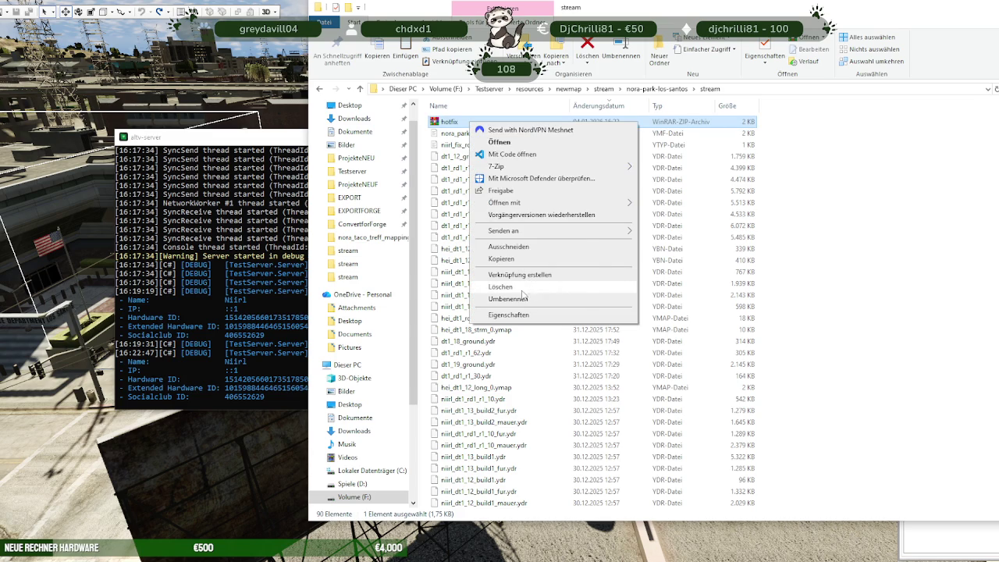
click(520, 287)
mouse_move(558, 318)
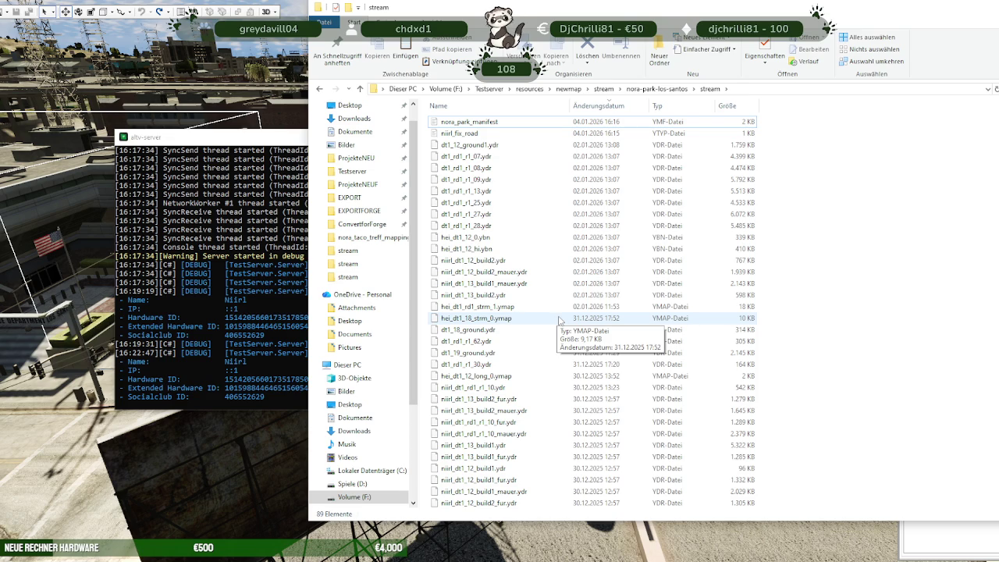
Step: Bring the altv-server console forward and close its window to stop the test server
click(207, 141)
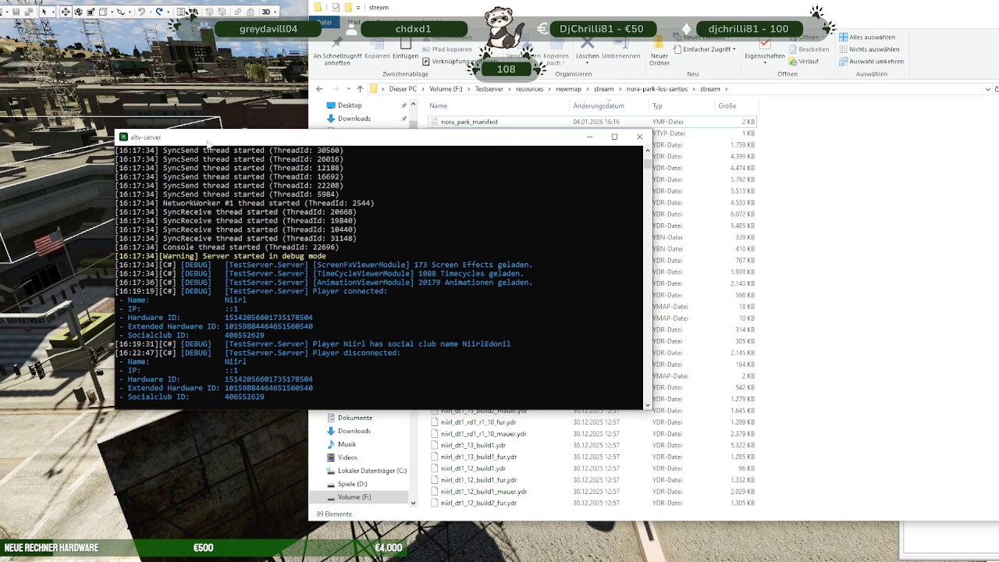
click(635, 136)
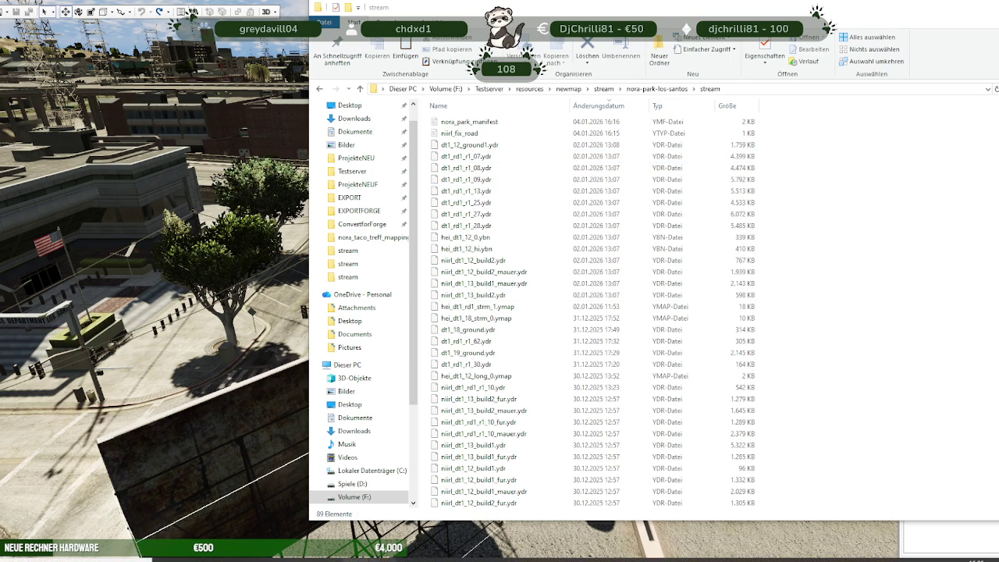
Step: Open the long-named mods subfolder in RPF Explorer and drag dt1_rd1_r1_08.ydr into the stream folder
key(alt+Tab)
key(alt+Tab)
key(alt+Tab)
key(alt+Tab)
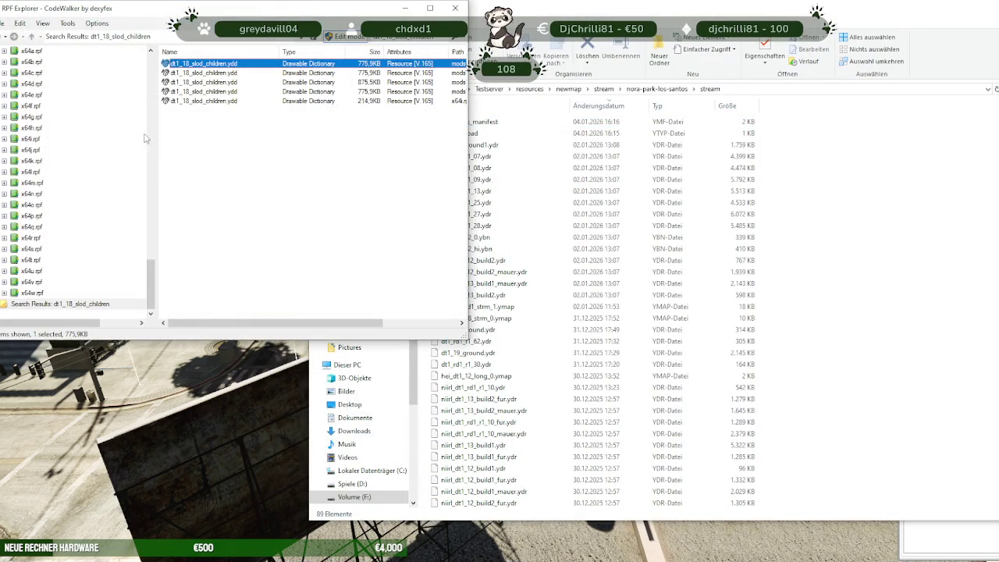
scroll(up, 3)
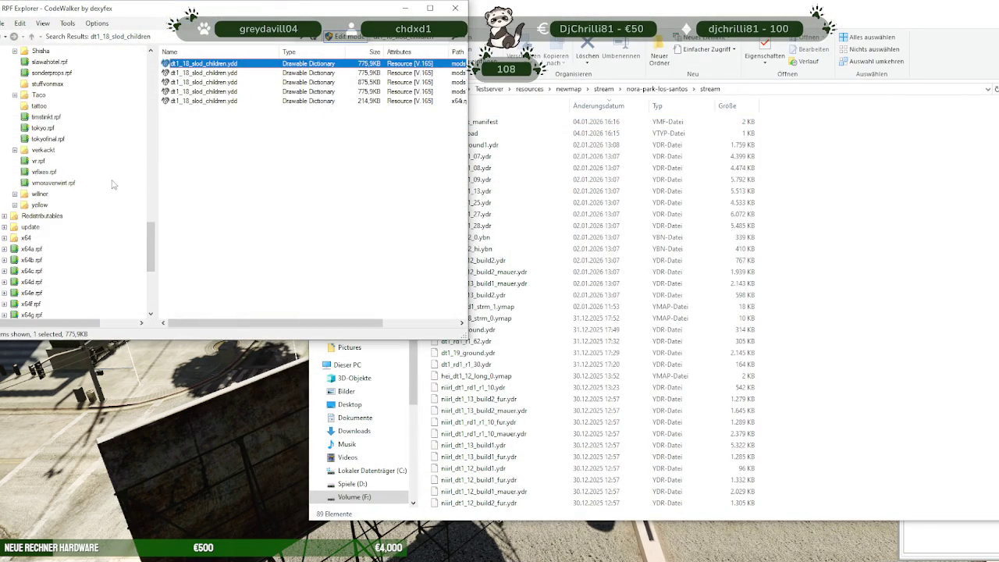
scroll(up, 3)
scroll(up, 3)
scroll(up, 3)
scroll(up, 3)
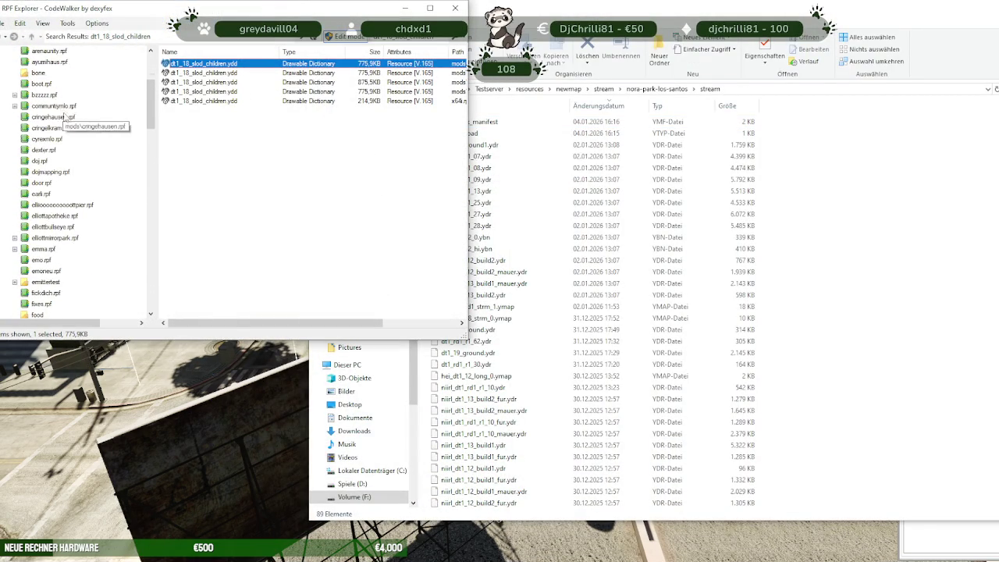
scroll(up, 3)
click(77, 84)
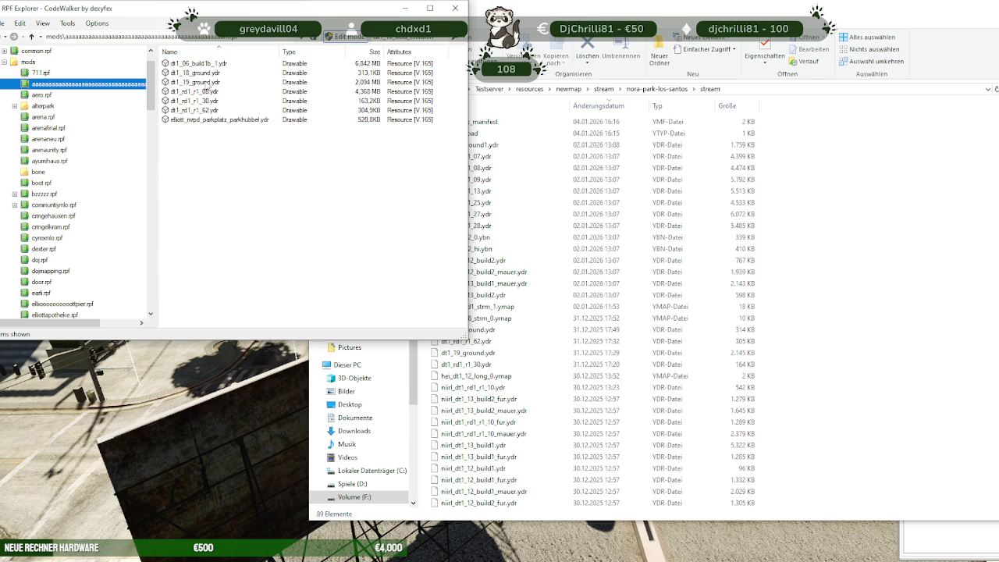
drag(191, 91, 819, 234)
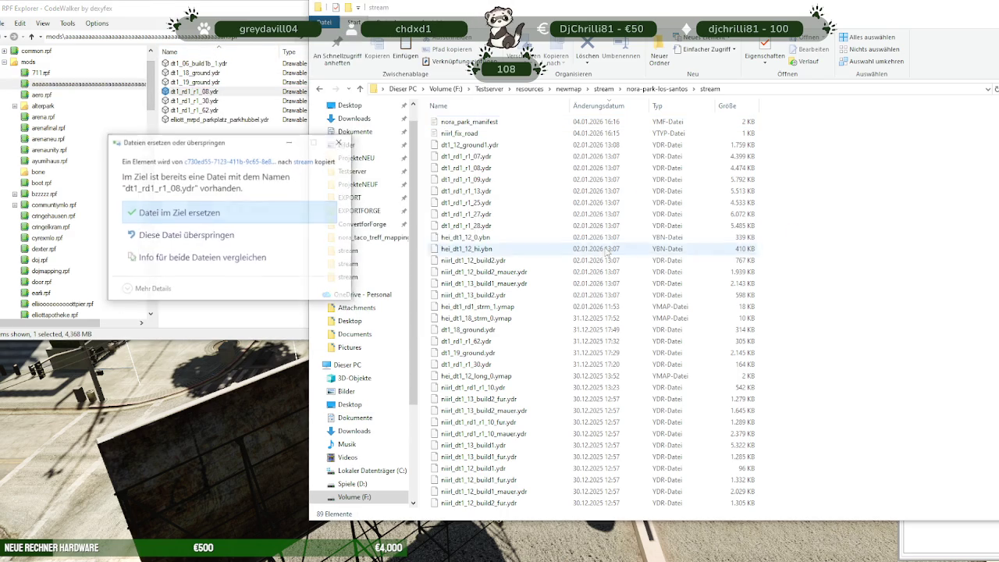
Step: Choose 'Datei im Ziel ersetzen' to overwrite the existing dt1_rd1_r1_08.ydr
click(267, 209)
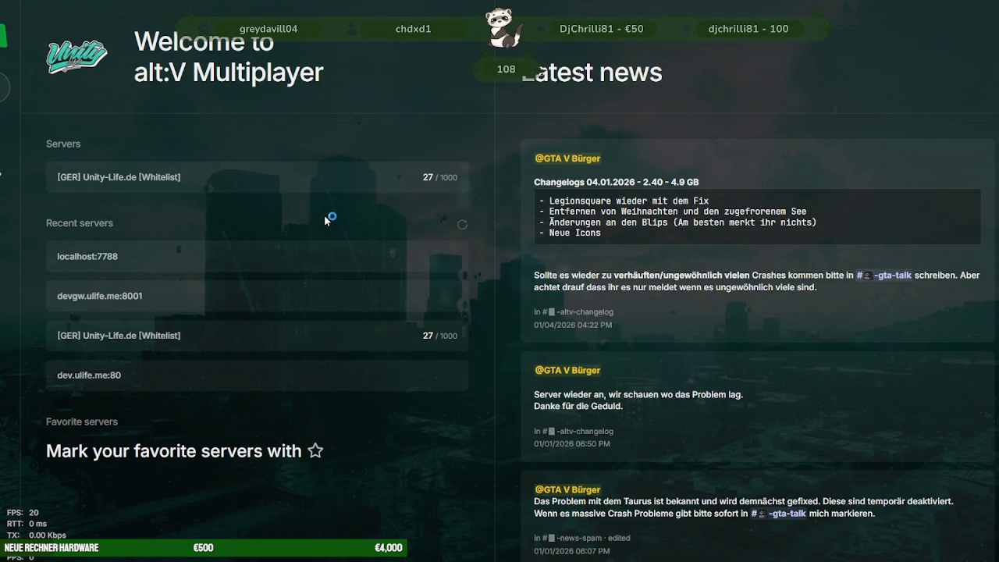
Step: Pick localhost:7788 from Recent servers and confirm Connect in the Direct connect dialog
click(214, 255)
click(582, 321)
key(alt+Tab)
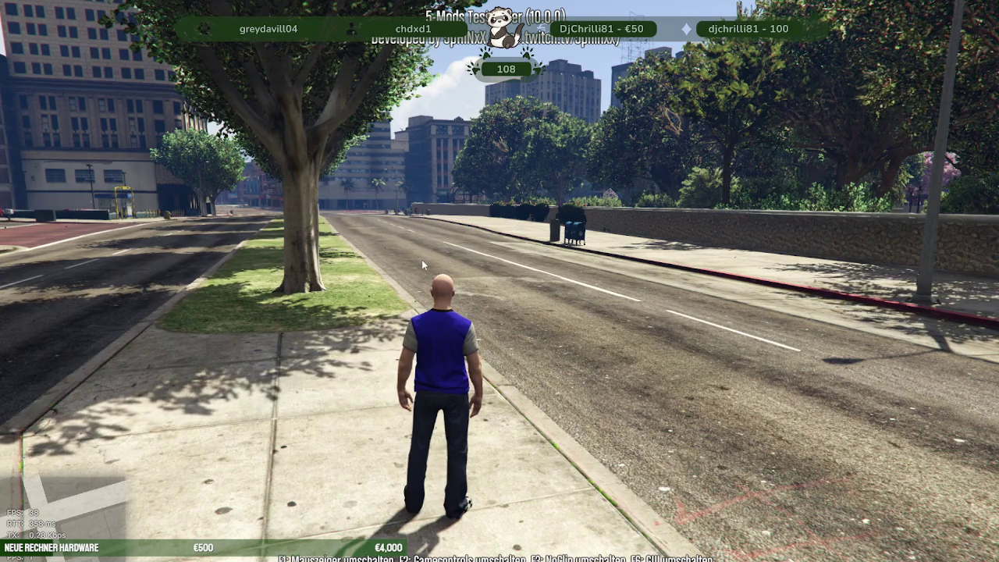
Step: Run the character forward along the Pillbox Hill sidewalk toward the underpass
key(w)
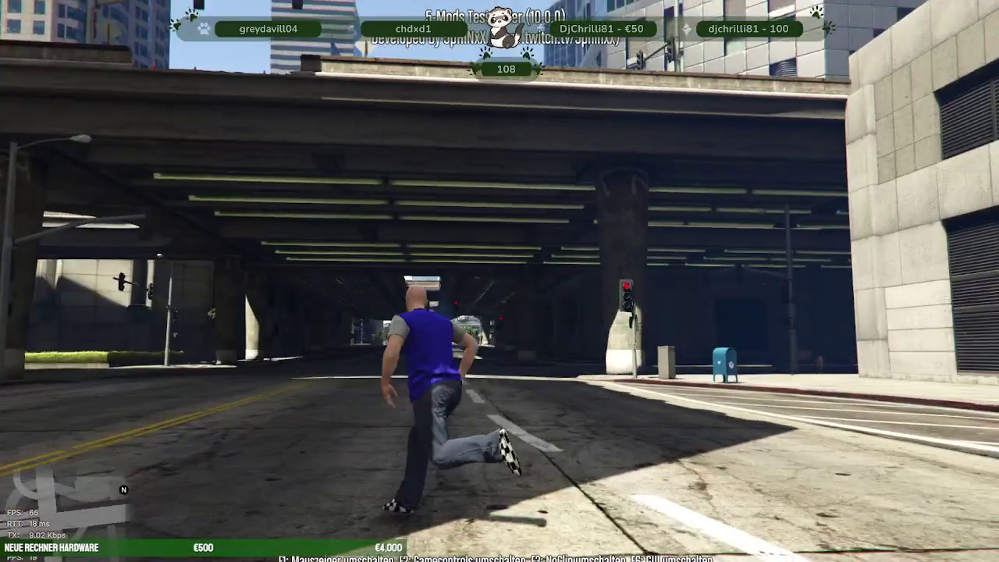
Step: Nudge the bodenEG floor slightly along Y and zoom out to an interior overview
drag(475, 355, 439, 156)
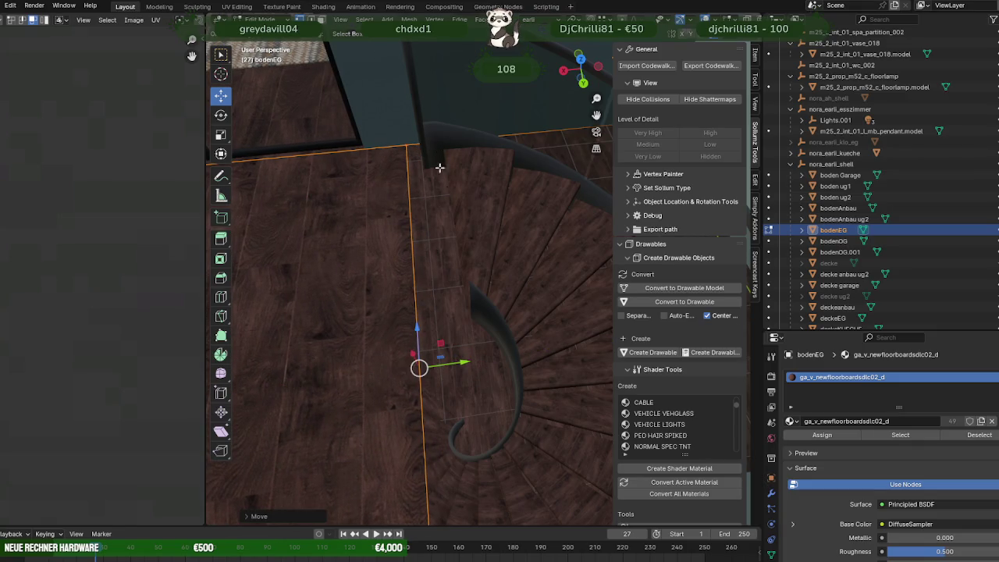
drag(412, 228, 441, 281)
scroll(down, 3)
scroll(down, 3)
scroll(up, 3)
scroll(up, 3)
Step: Move the floor along Y twice, then pick the edge beside the stair in see-through view
key(g)
key(y)
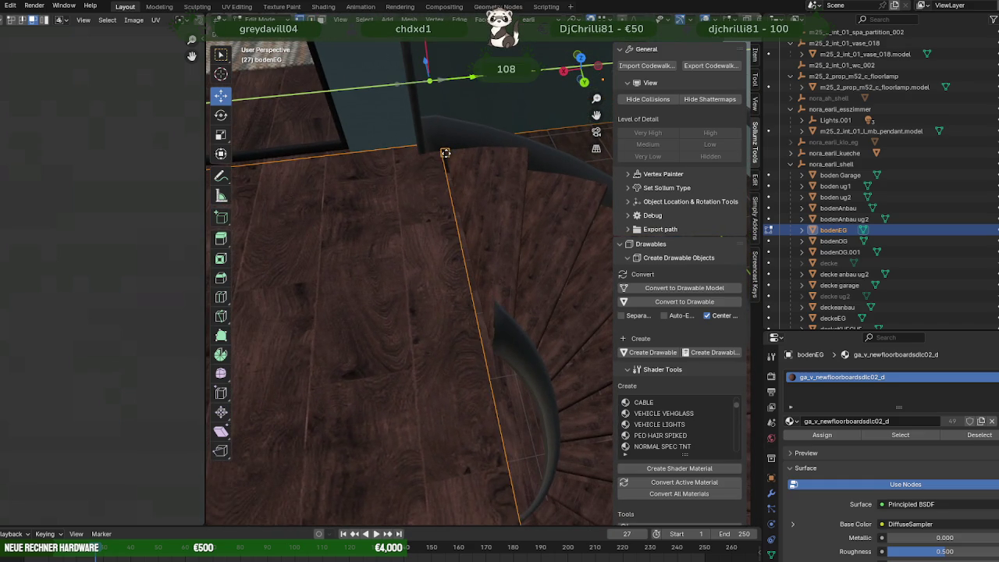
click(450, 165)
drag(452, 172, 452, 185)
drag(439, 102, 479, 199)
key(g)
key(y)
click(468, 178)
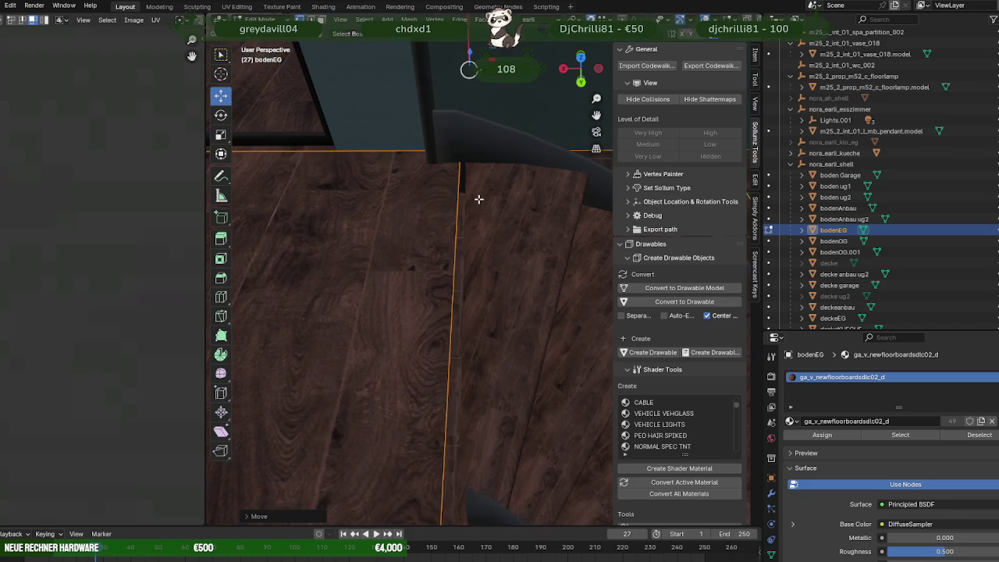
key(shift+z)
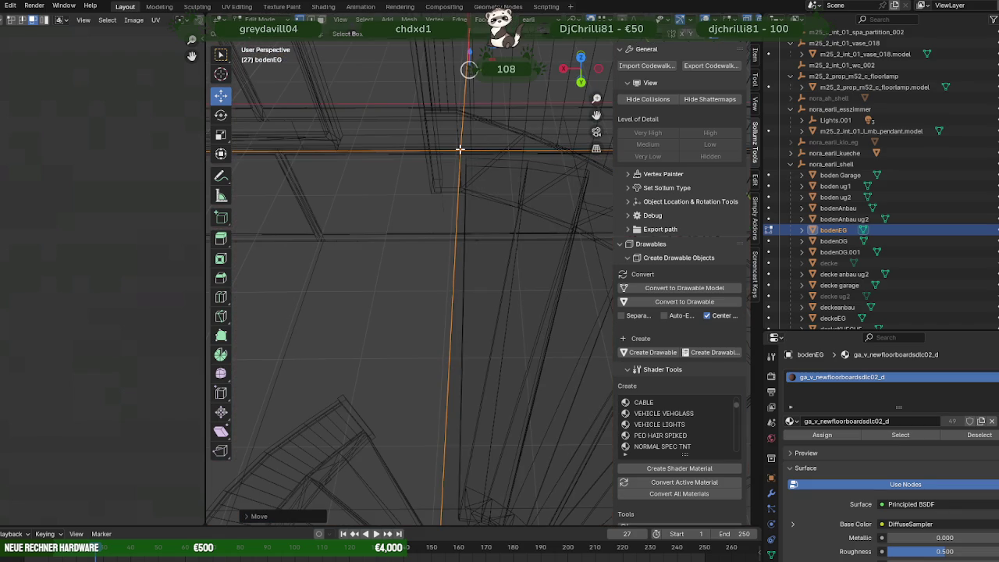
Step: Slide the stair-side floor edge along Y and inspect it textured and see-through
key(g)
key(y)
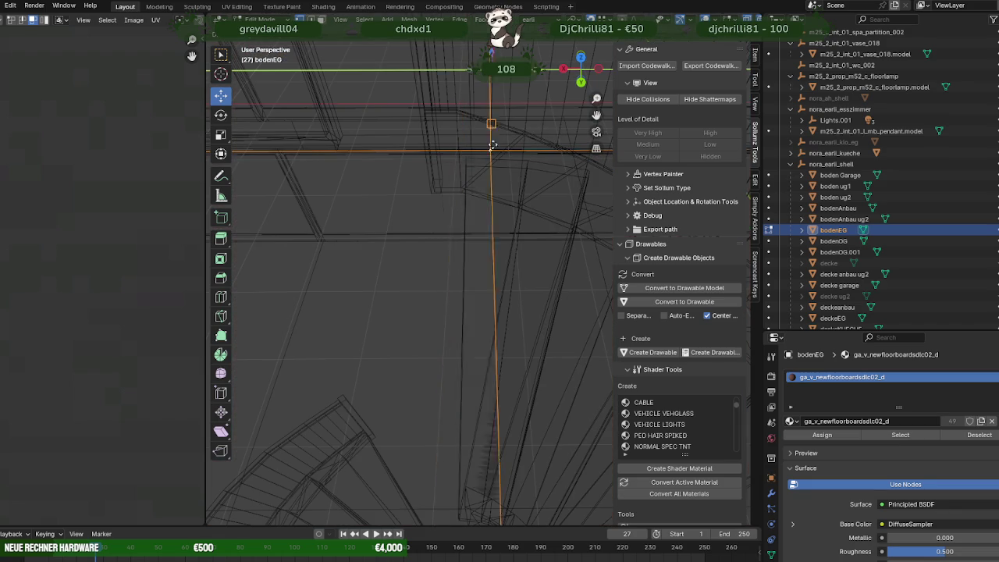
click(466, 157)
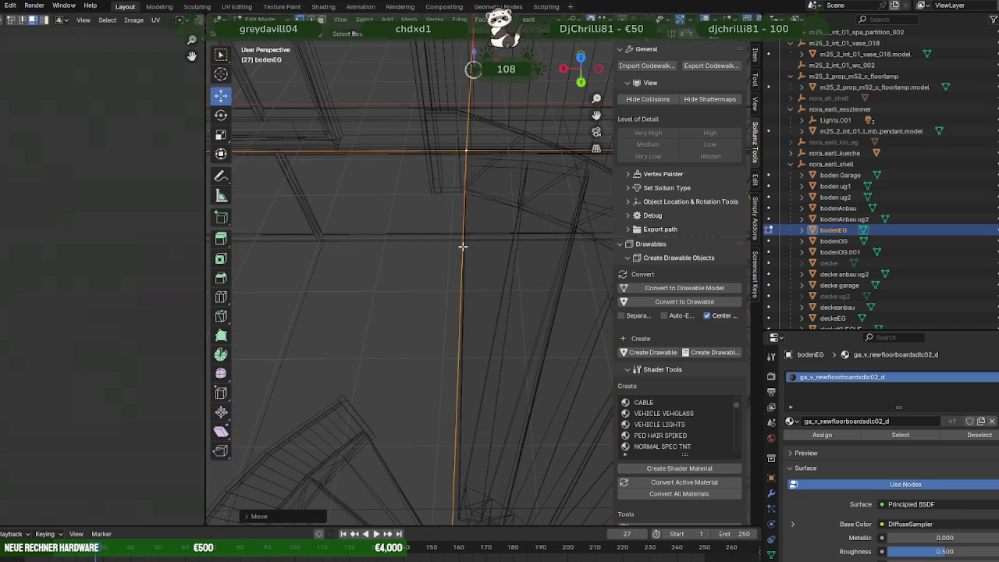
key(shift+z)
drag(461, 254, 492, 271)
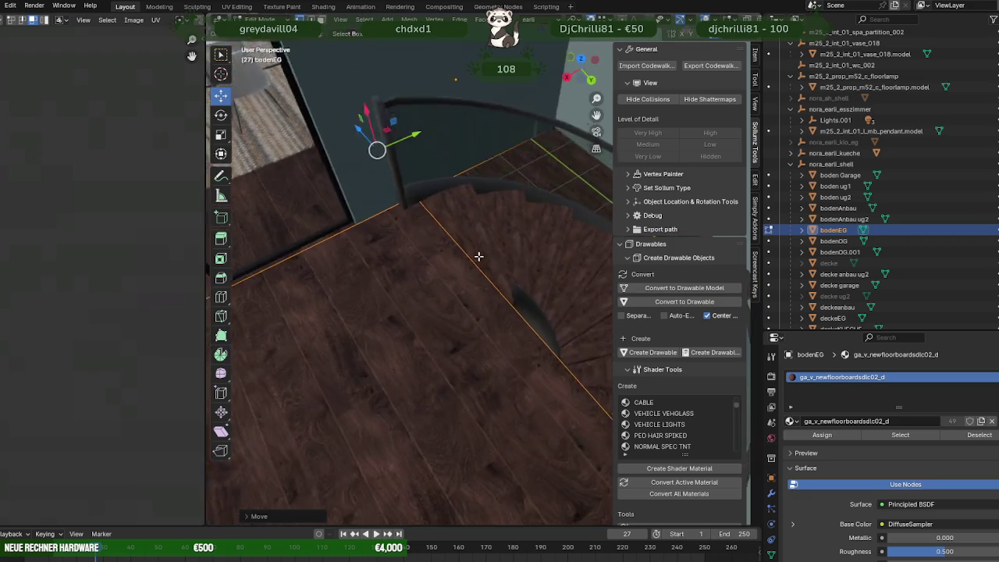
key(shift+z)
key(shift+z)
drag(586, 397, 535, 196)
Step: Select a rahmen.001 stair-frame vertex, move it, and orbit to the wall corner and railing
click(551, 199)
click(550, 199)
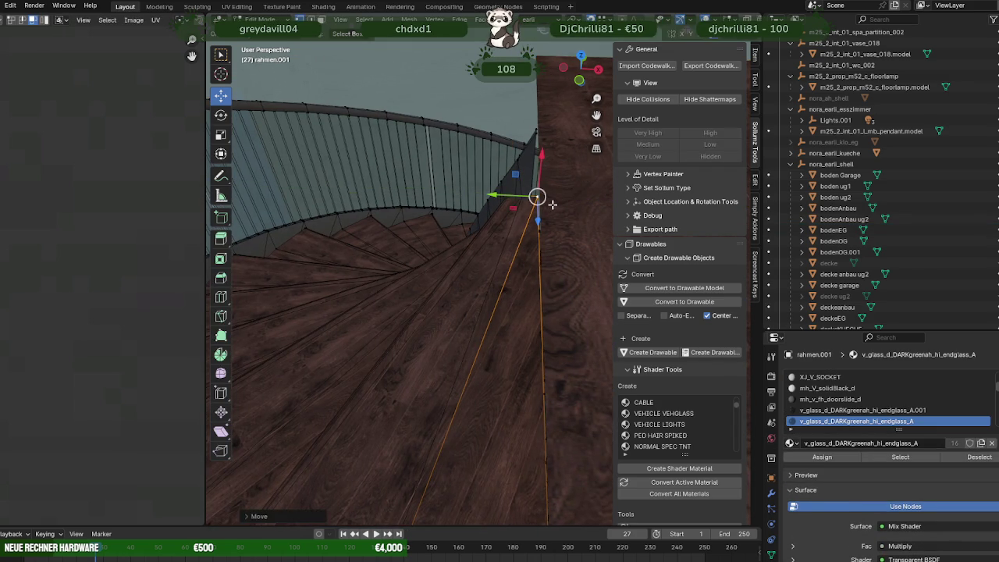
drag(542, 196, 540, 173)
drag(539, 173, 536, 192)
scroll(up, 3)
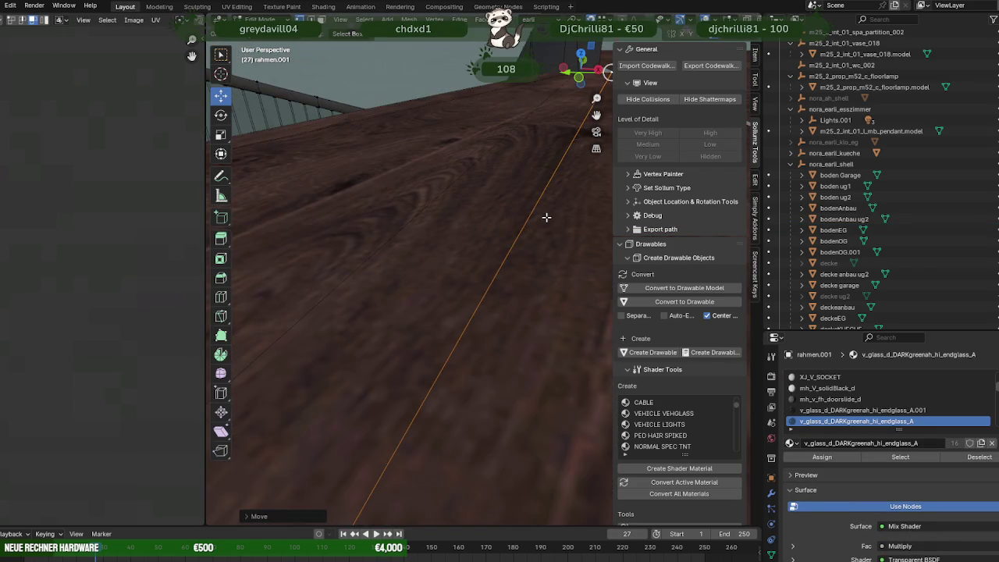
scroll(down, 3)
drag(546, 232, 455, 252)
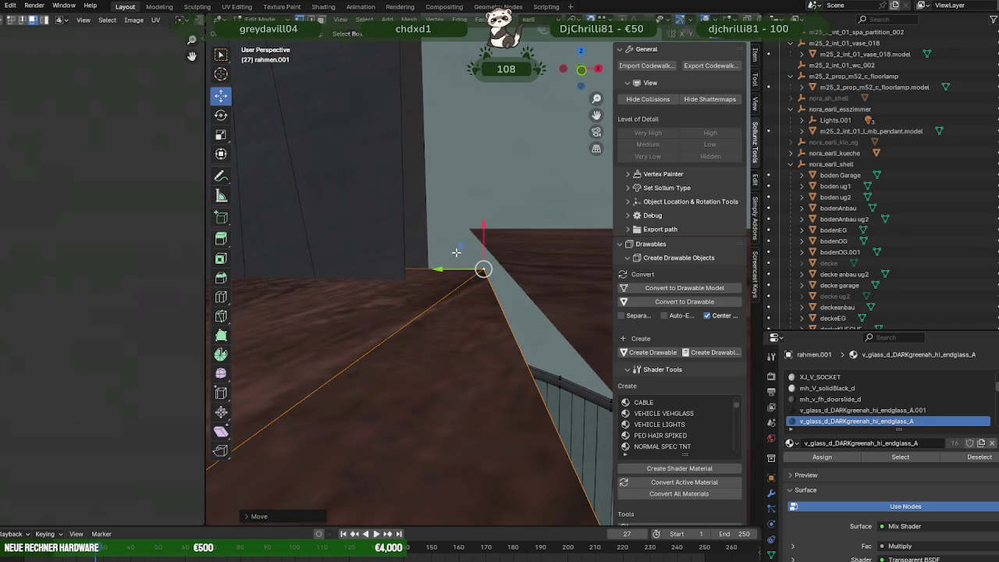
Step: Slide the vertex along Y in X-ray view to meet the floor edge, then select bodenEG
drag(445, 266, 479, 227)
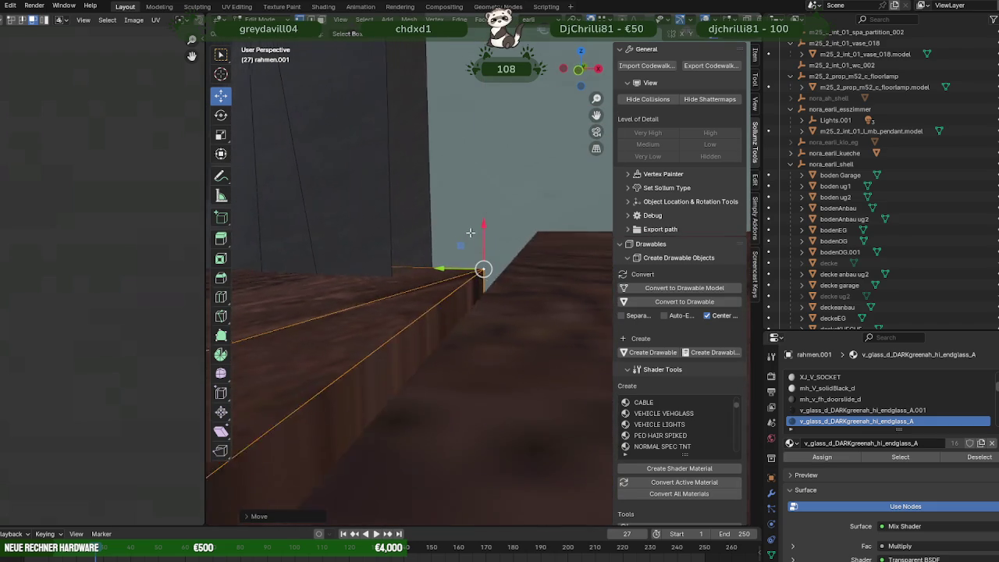
drag(479, 227, 451, 264)
key(alt+z)
drag(428, 453, 433, 180)
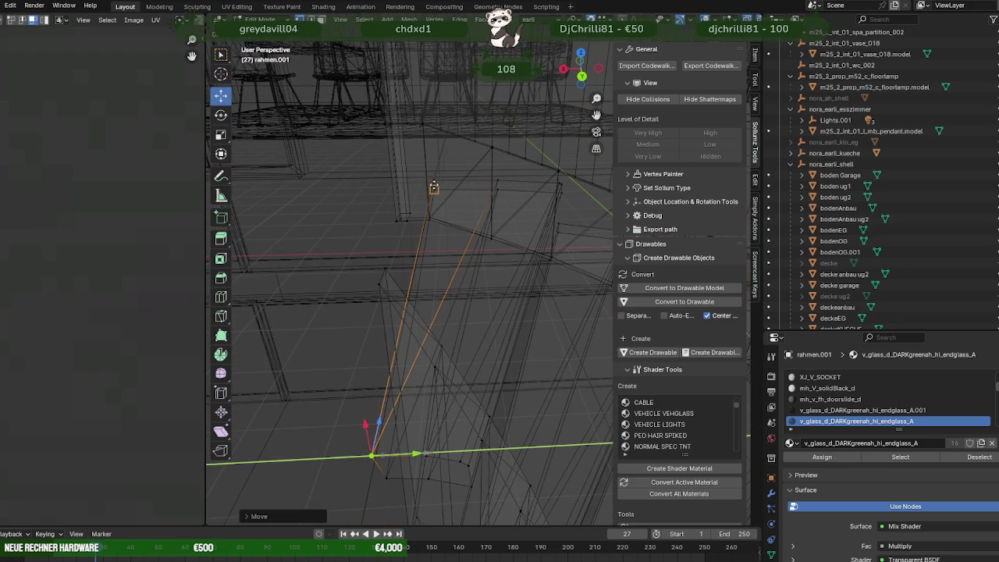
drag(434, 181, 451, 360)
drag(455, 356, 449, 359)
drag(449, 359, 517, 490)
click(474, 390)
click(475, 391)
Step: Shift the bodenEG floor geometry along Y, discard a second attempted move, and exit Edit Mode
drag(553, 517, 460, 233)
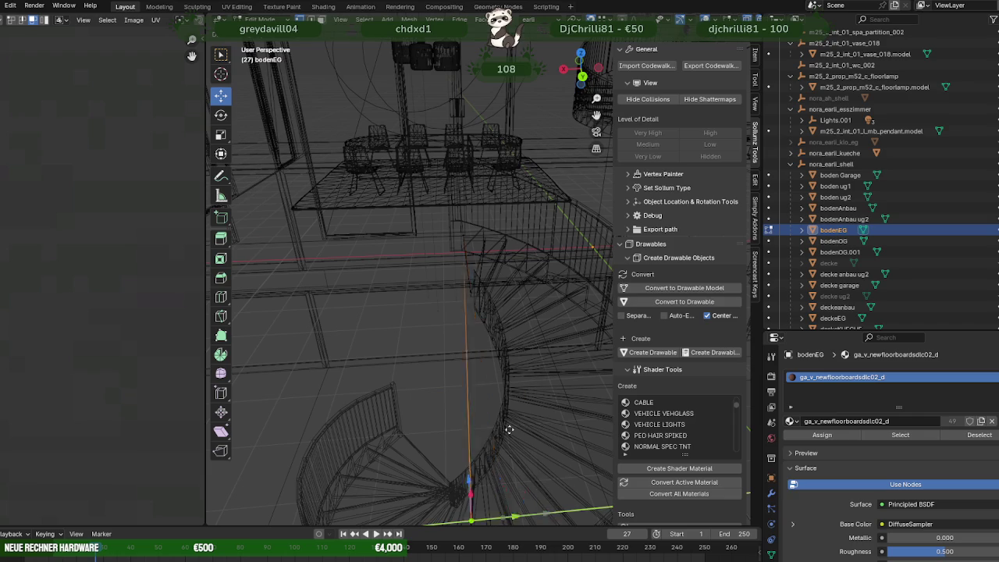
drag(459, 227, 504, 270)
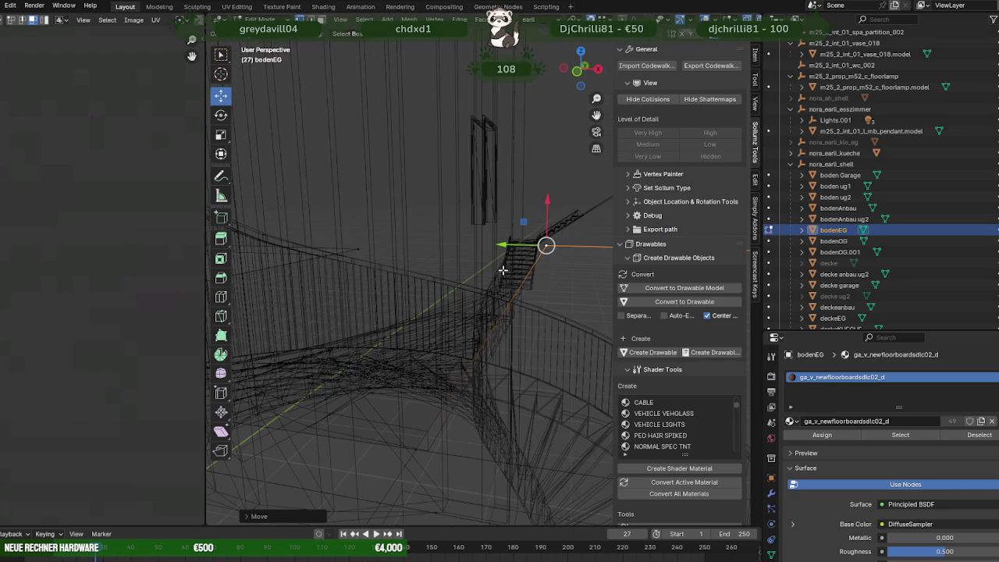
drag(507, 243, 409, 451)
right_click(409, 451)
key(Tab)
Step: Orbit and zoom the view across the wooden floor, kitchen table and spiral stairs
drag(474, 385, 480, 77)
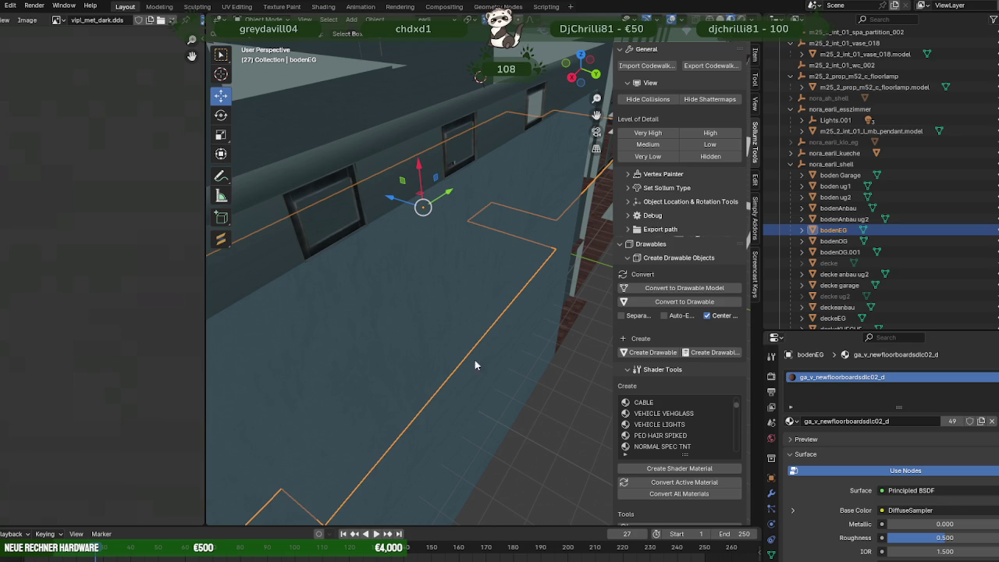
drag(484, 384, 448, 288)
scroll(up, 3)
drag(528, 246, 401, 329)
scroll(up, 3)
scroll(up, 3)
scroll(down, 3)
drag(428, 295, 441, 256)
scroll(down, 3)
scroll(up, 3)
Step: Select the tall wand wall face by the stairs in Edit Mode, undoing two trial moves
click(498, 269)
key(Tab)
click(498, 269)
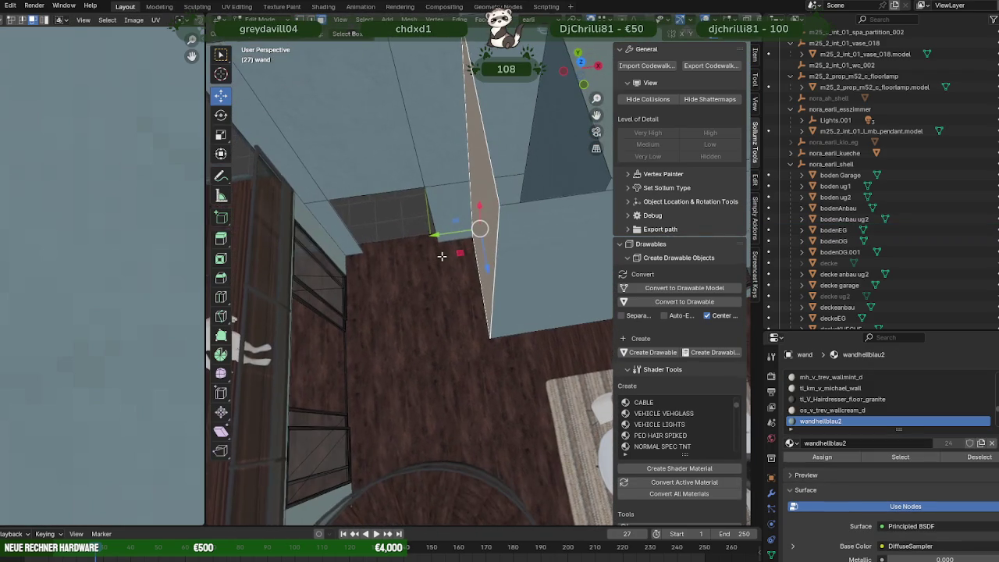
drag(441, 234, 391, 233)
key(ctrl+z)
drag(441, 232, 446, 235)
drag(561, 239, 467, 224)
drag(443, 215, 430, 225)
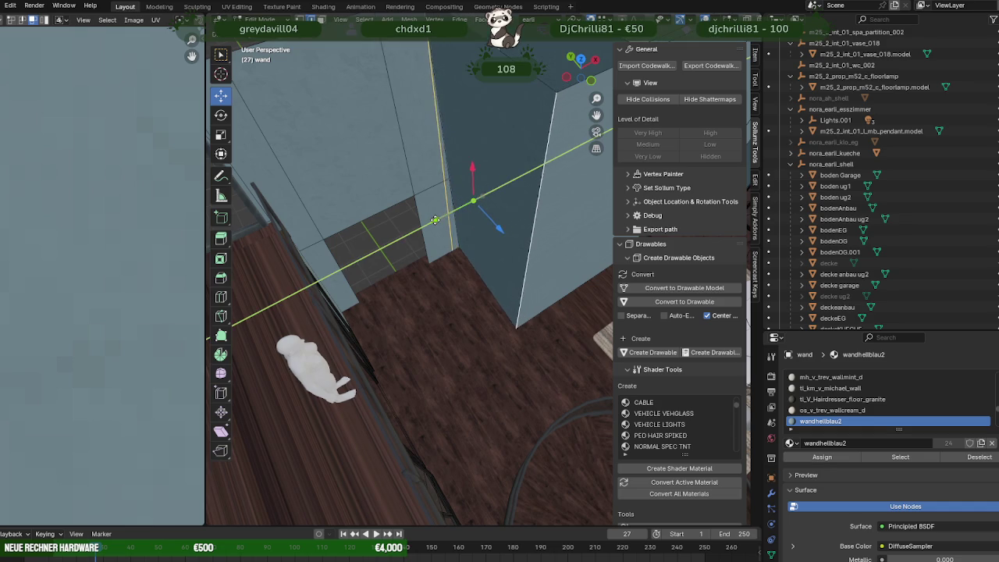
key(ctrl+z)
drag(431, 224, 507, 234)
Step: Separate the wall face into its own object, wand.012, and move it along Y
right_click(506, 233)
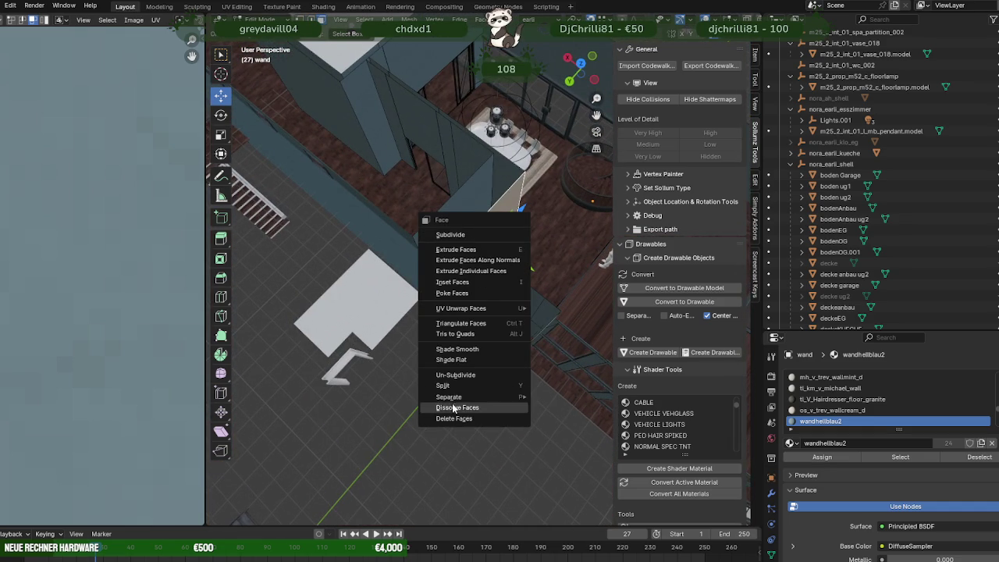
mouse_move(448, 396)
click(546, 396)
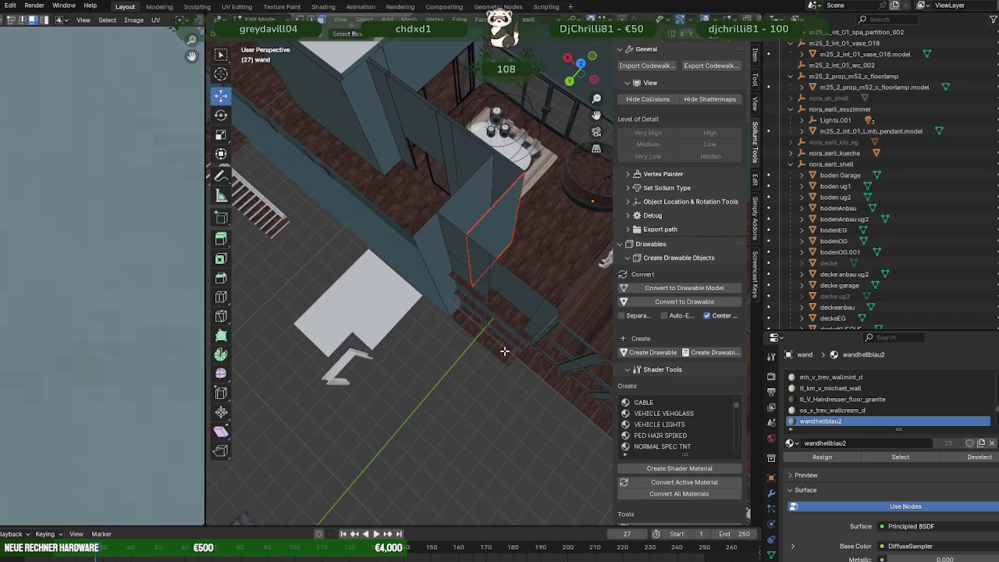
key(Tab)
click(503, 237)
key(Tab)
key(g)
key(y)
drag(500, 238, 542, 308)
click(527, 288)
key(y)
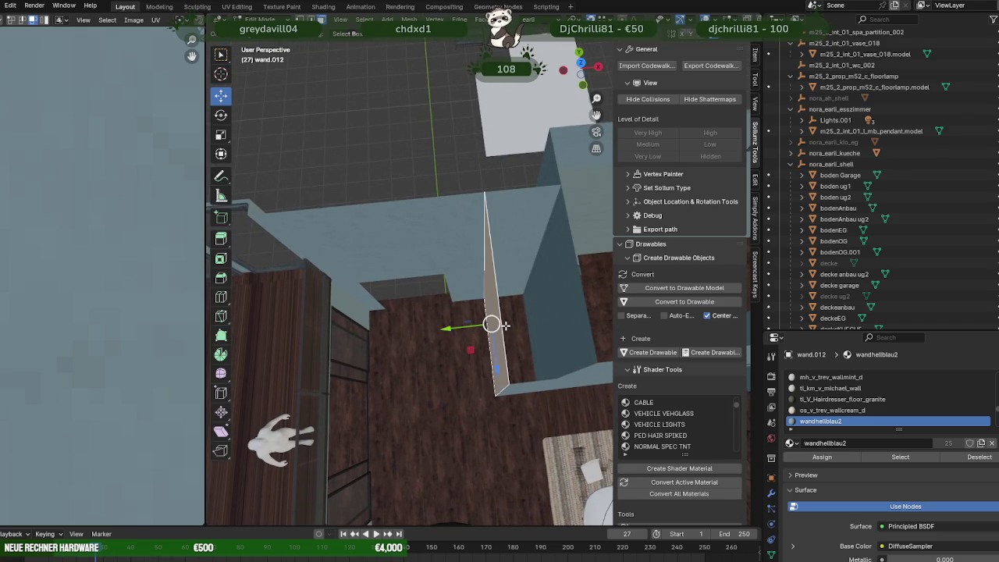
Step: Join the moved wall piece back into wand with Ctrl+J and leave Edit Mode
click(504, 325)
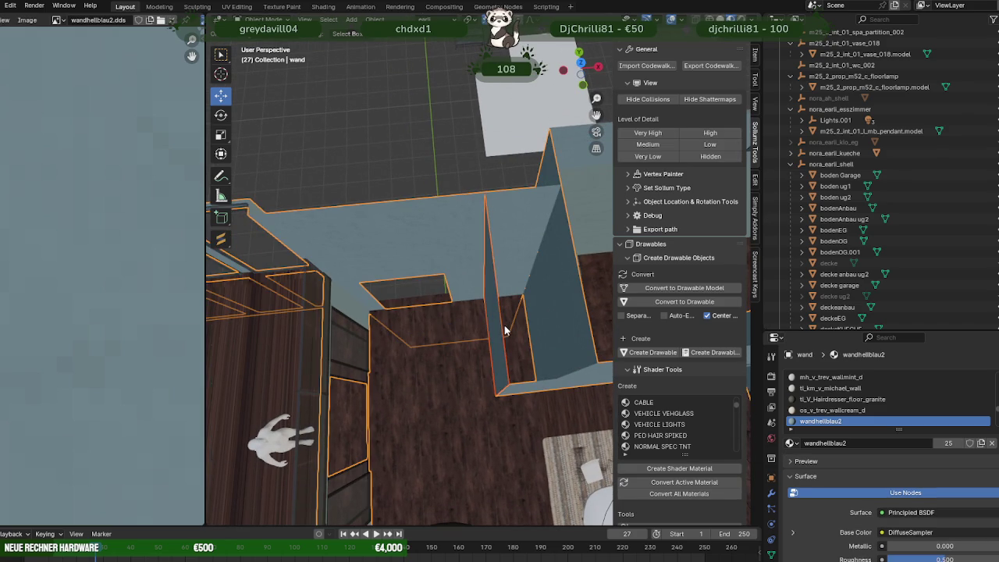
key(ctrl+j)
click(504, 325)
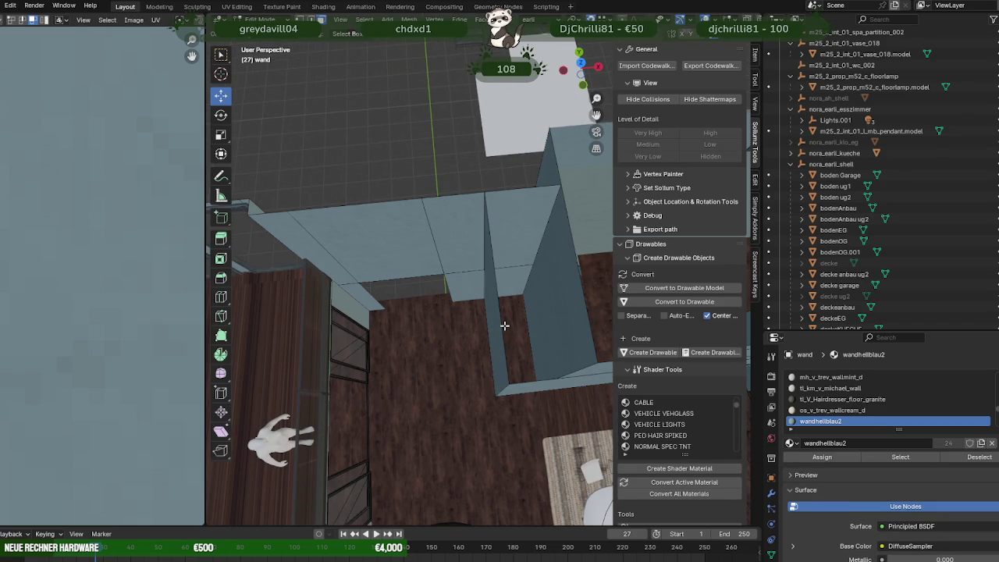
key(Tab)
drag(503, 325, 472, 291)
Step: Subdivide the bodenEG floor face beside the stairs in Edit Mode, adding a middle edge
click(490, 308)
key(Tab)
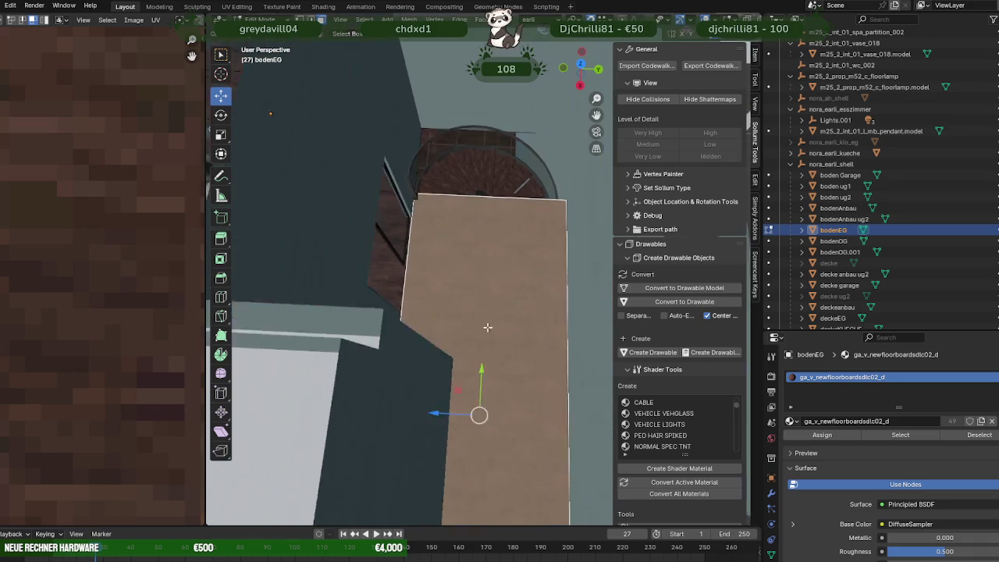
right_click(472, 291)
click(422, 125)
drag(446, 148, 505, 230)
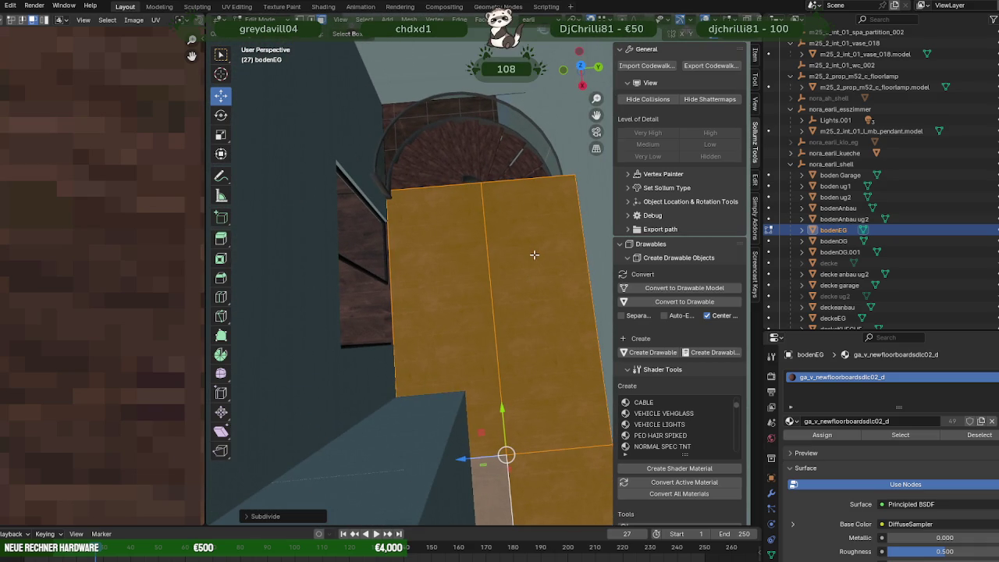
Step: Separate the right floor strip face into a new object, bodenEG.001, and select it
click(534, 254)
right_click(525, 273)
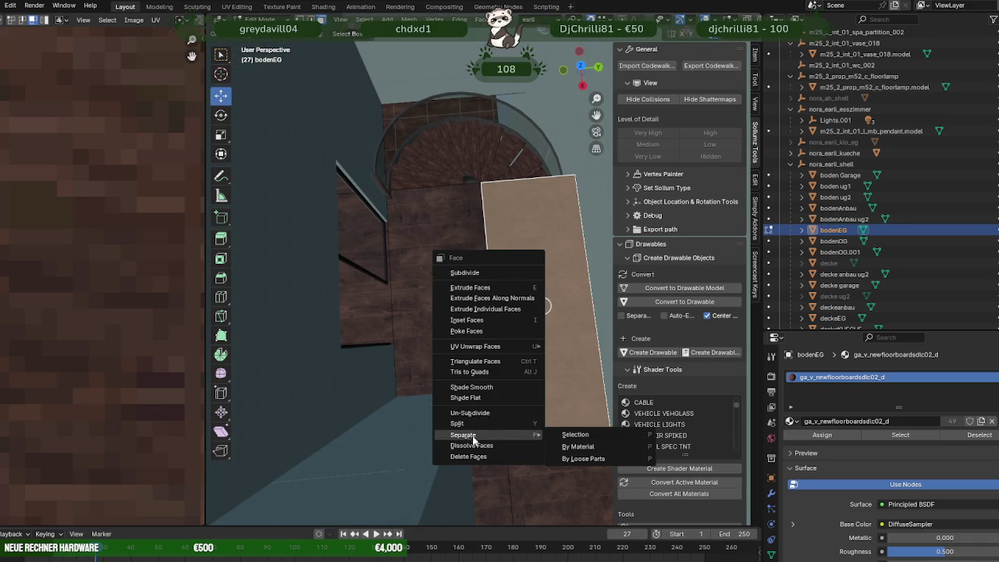
click(578, 434)
key(Tab)
click(535, 330)
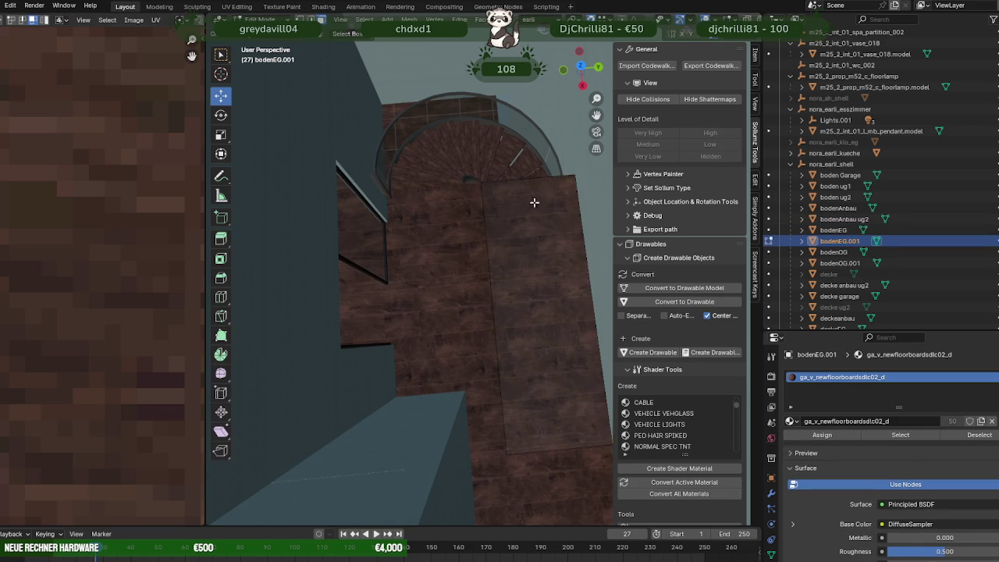
drag(523, 184, 531, 247)
Step: Move bodenEG.001 along Y beside the stairs with two G Y moves
key(g)
key(y)
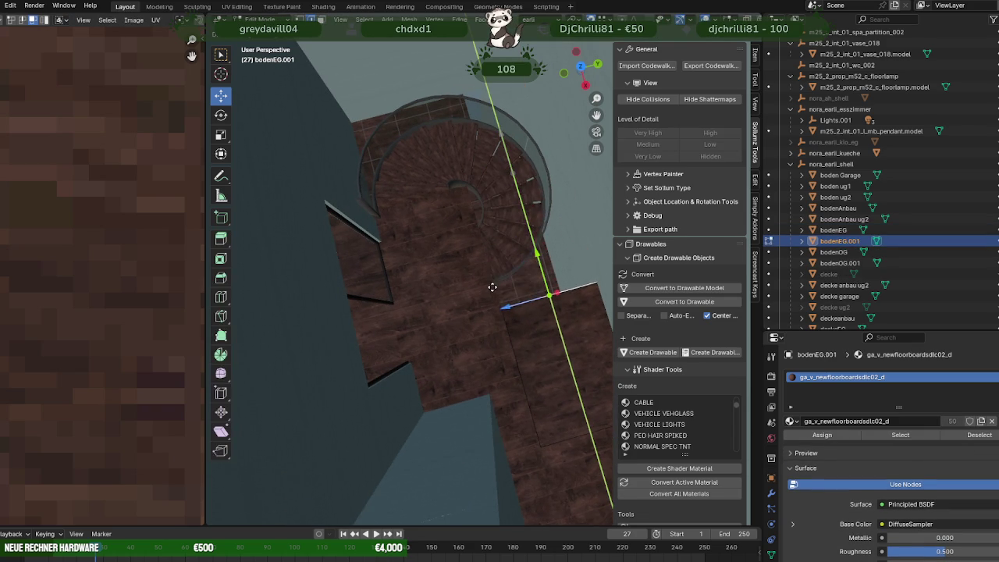
click(515, 284)
drag(521, 284, 468, 293)
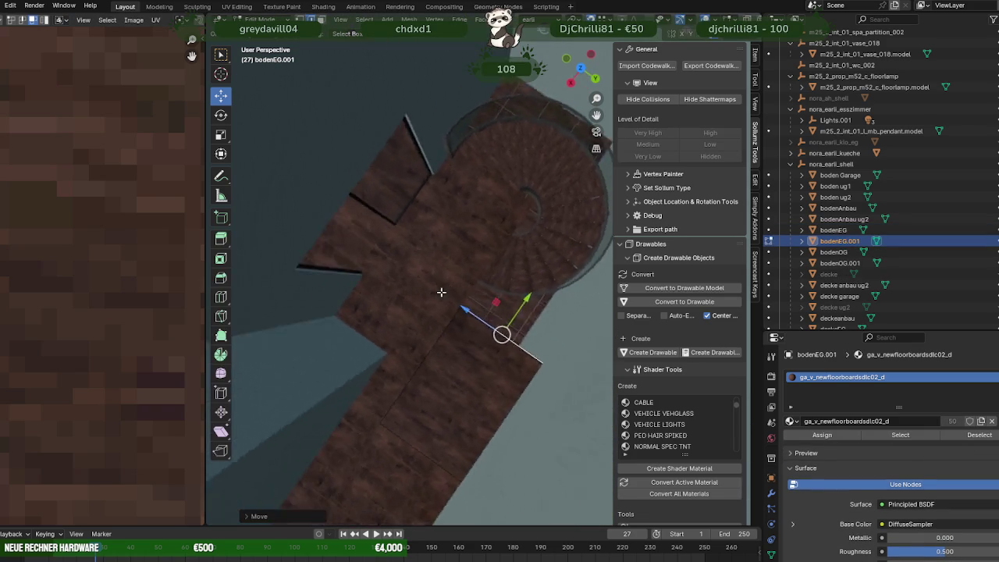
key(g)
key(y)
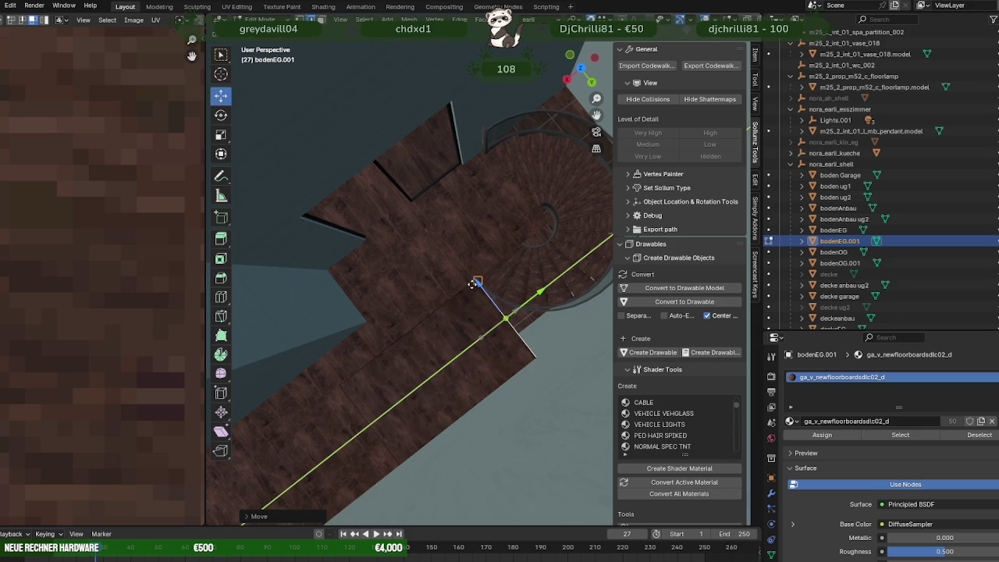
click(472, 284)
drag(499, 257, 484, 256)
scroll(up, 3)
key(Tab)
right_click(416, 190)
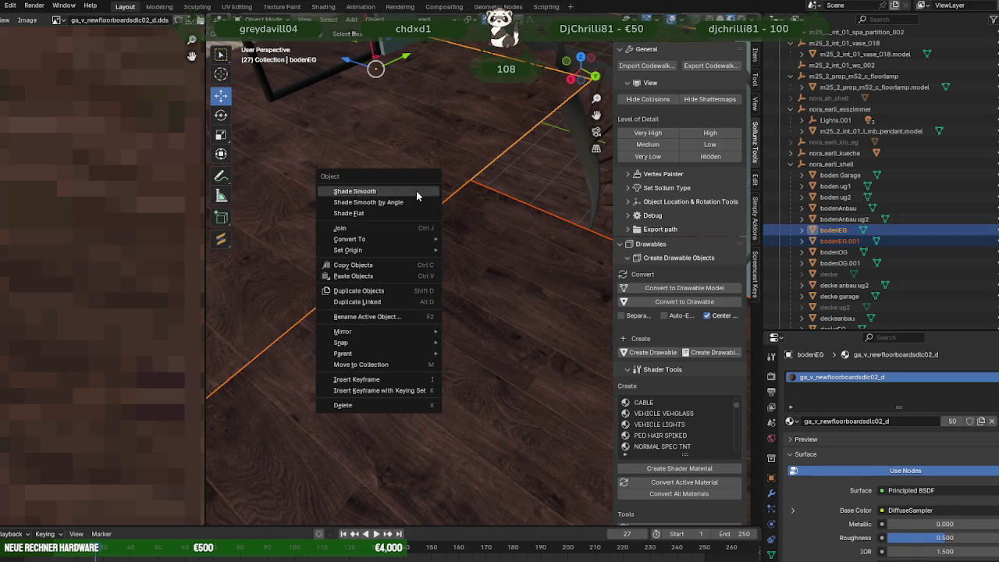
Step: Join bodenEG.001 into bodenEG and reopen the floor mesh in Edit Mode above the stairs
click(335, 229)
key(Tab)
drag(424, 222, 523, 294)
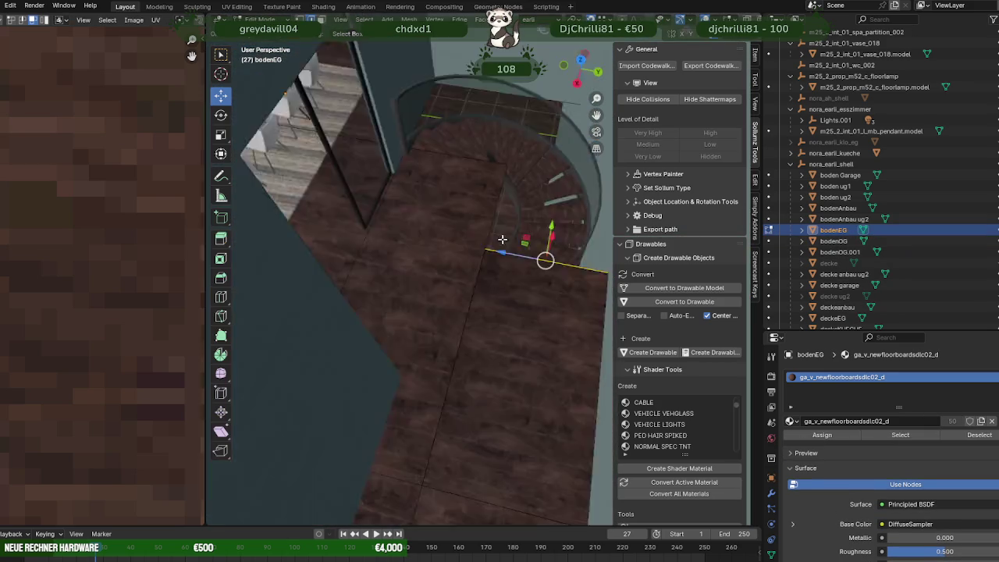
scroll(up, 3)
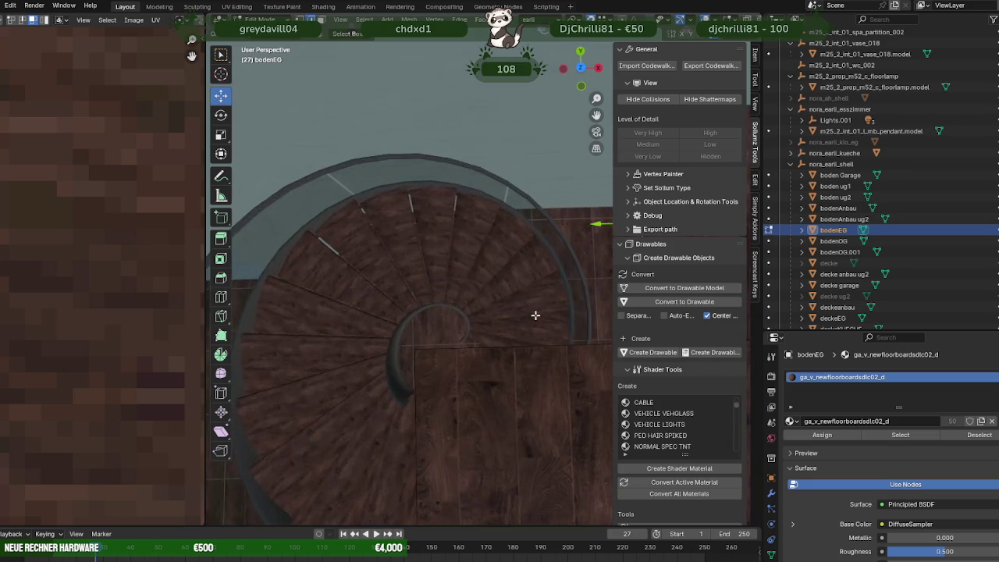
drag(513, 314, 458, 247)
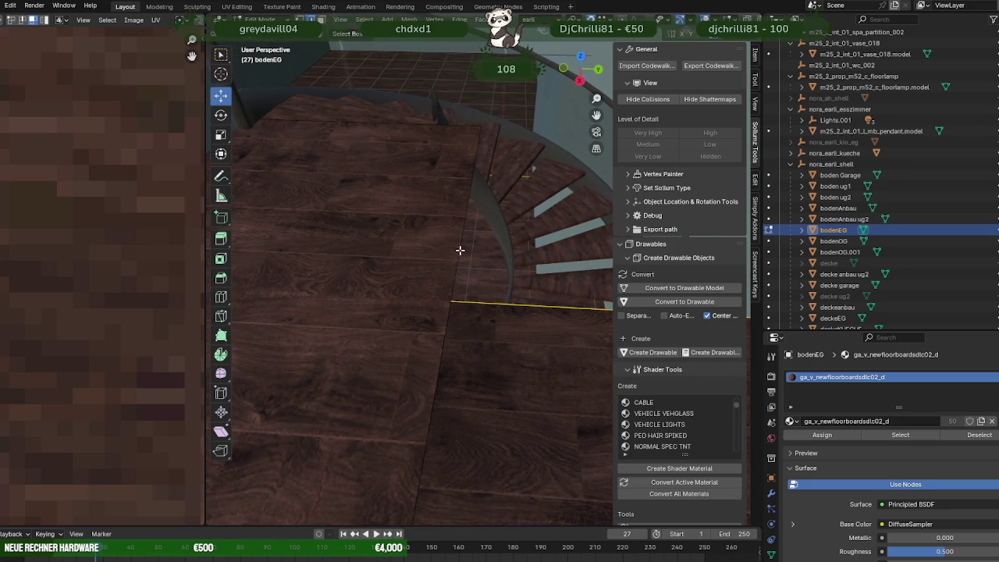
scroll(down, 3)
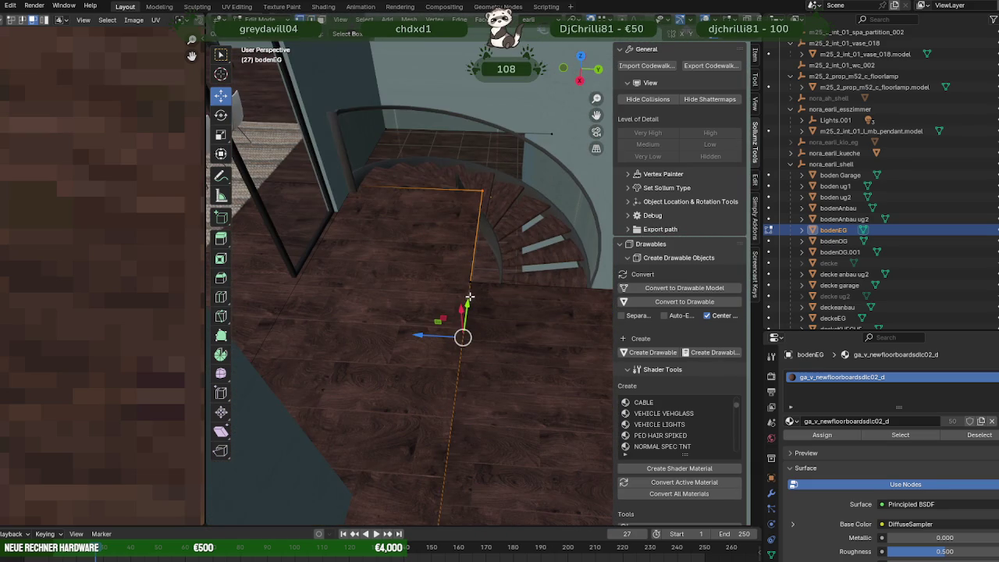
scroll(up, 3)
scroll(down, 3)
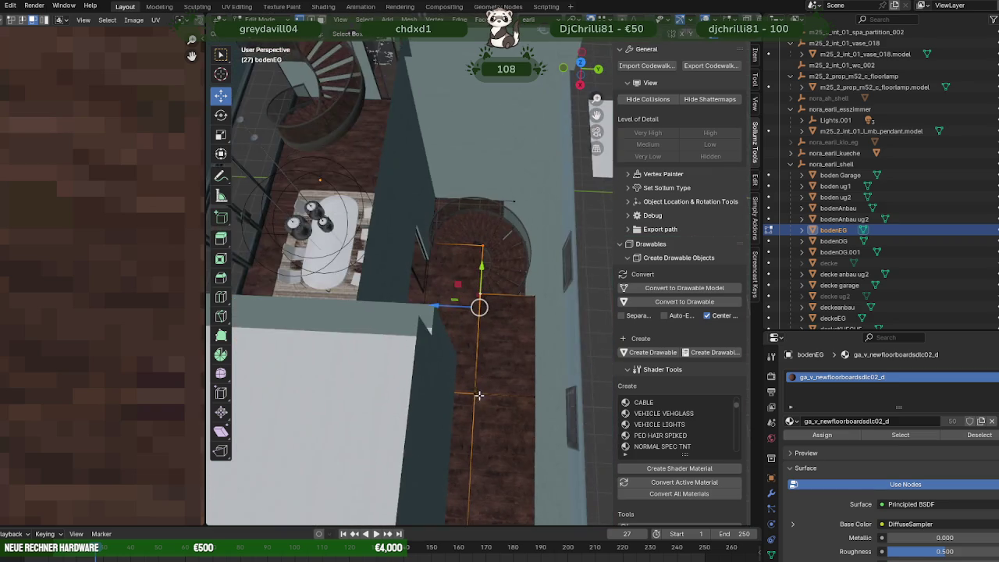
scroll(up, 3)
drag(486, 304, 467, 259)
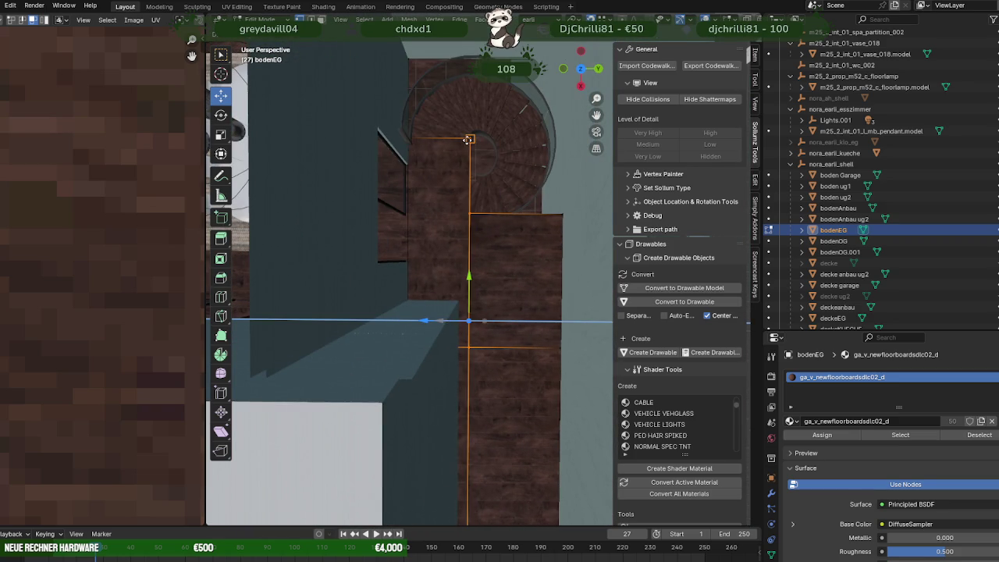
Step: Slide the narrow floor strip along the blue gizmo axis to line up with the floor
click(468, 139)
drag(467, 139, 475, 297)
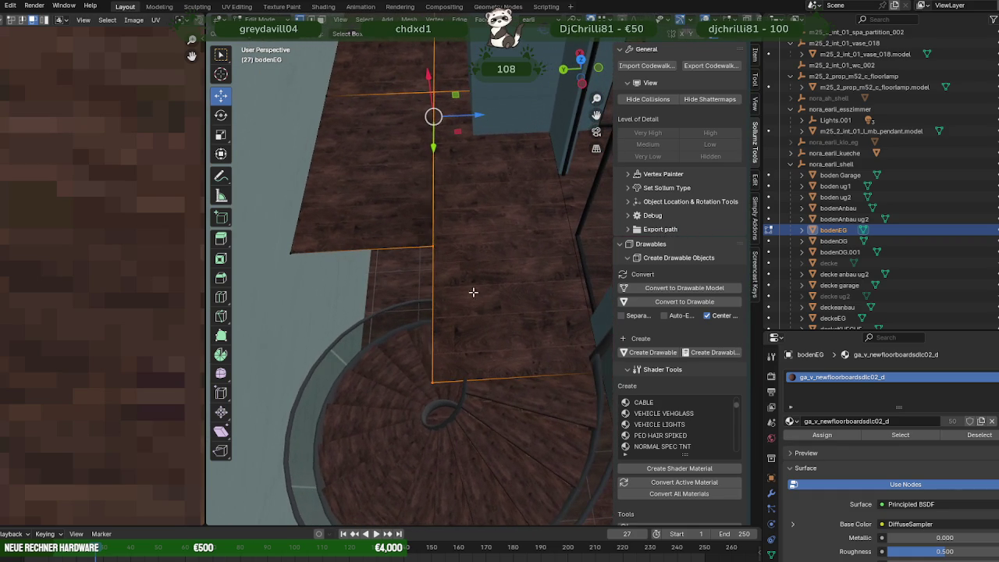
drag(464, 117, 476, 114)
drag(490, 182, 502, 246)
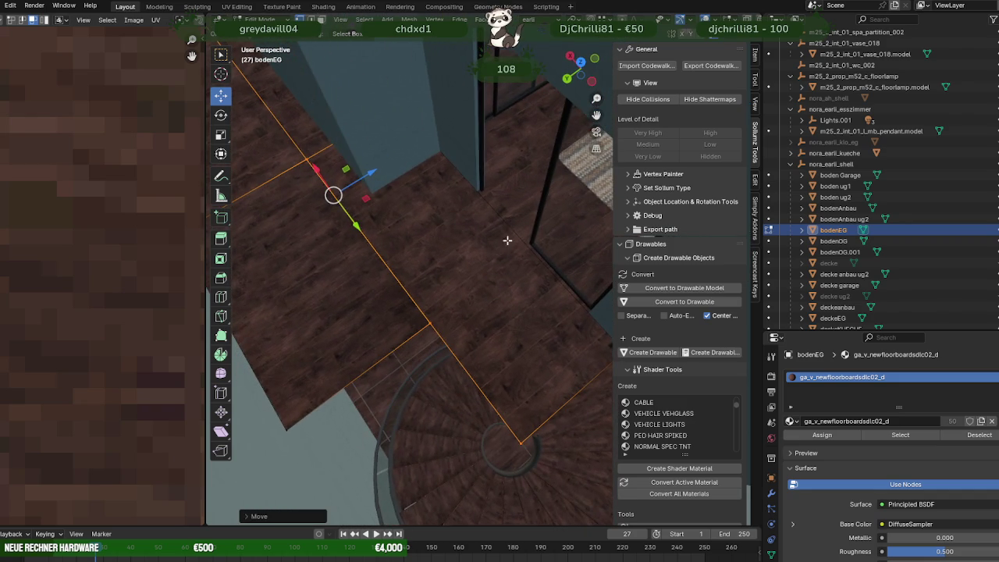
drag(463, 340, 470, 413)
Step: Adjust part of the floor strip once more, then return to Object Mode
key(Tab)
key(Tab)
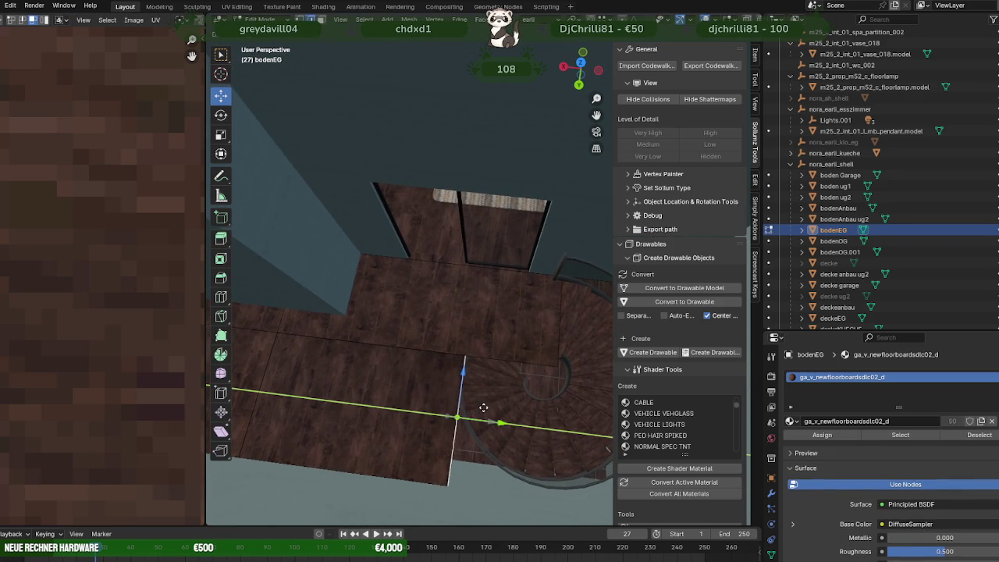
drag(486, 406, 412, 330)
scroll(up, 3)
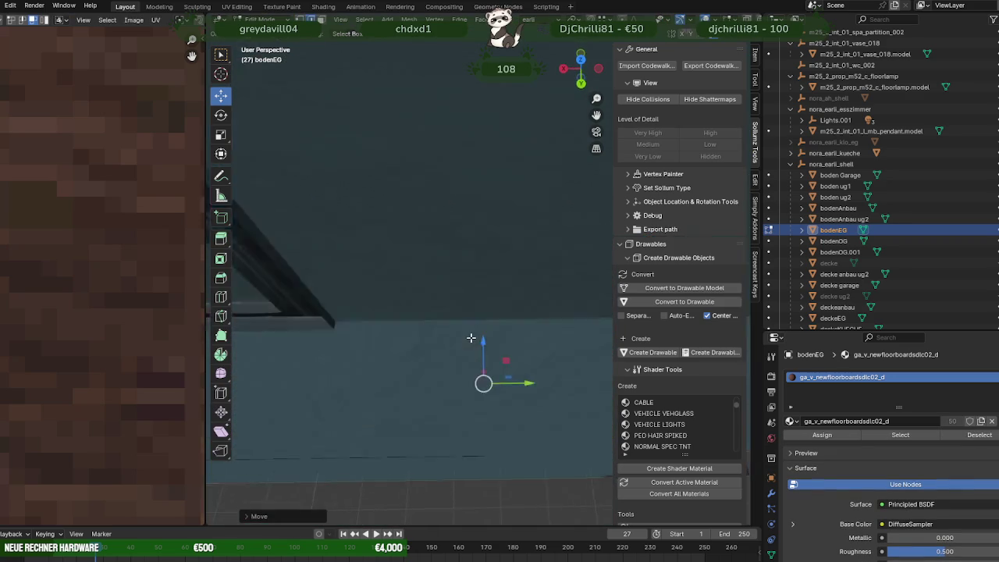
scroll(down, 3)
drag(508, 314, 483, 327)
key(Tab)
scroll(down, 3)
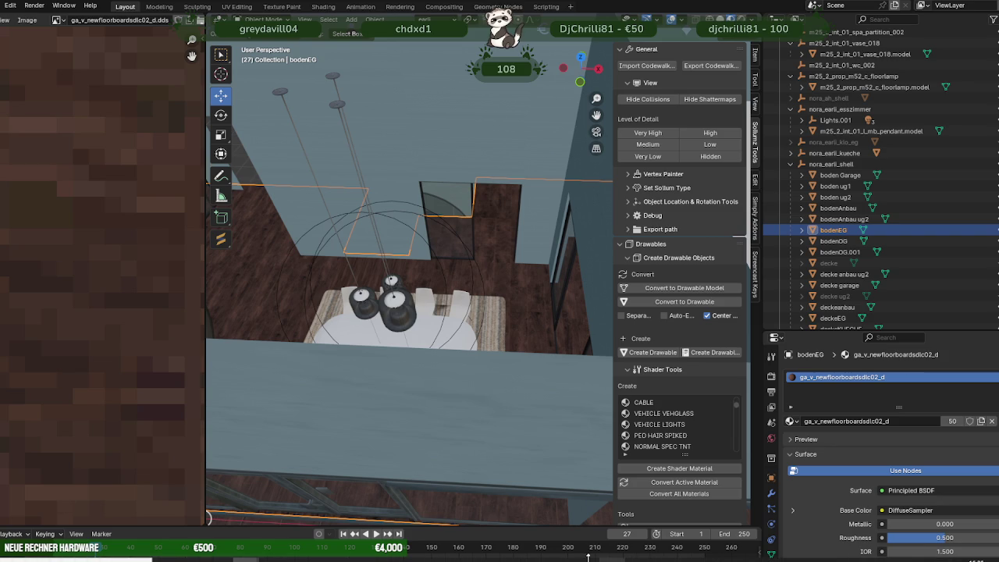
drag(425, 308, 507, 312)
scroll(up, 3)
scroll(up, 3)
scroll(up, 3)
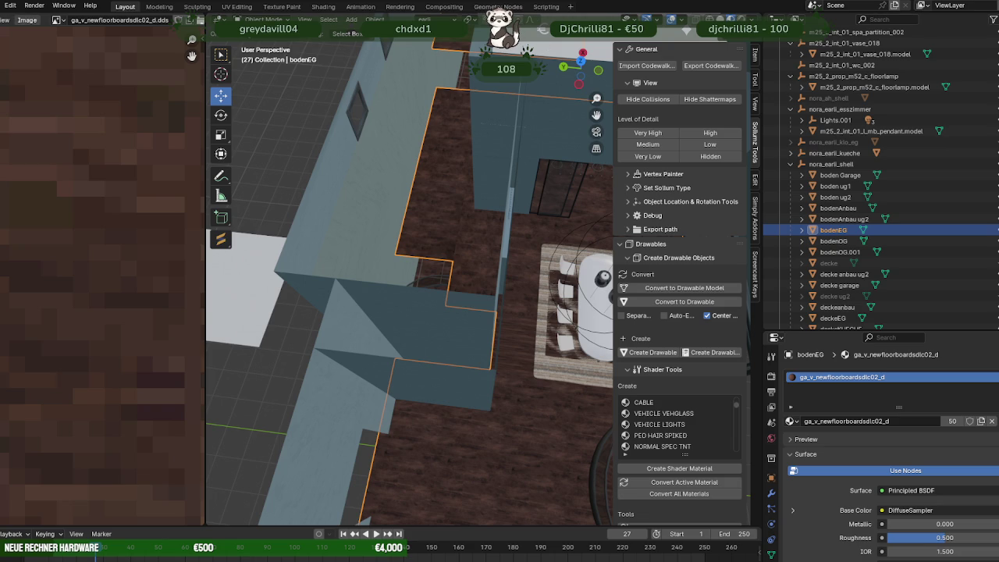
key(alt+Tab)
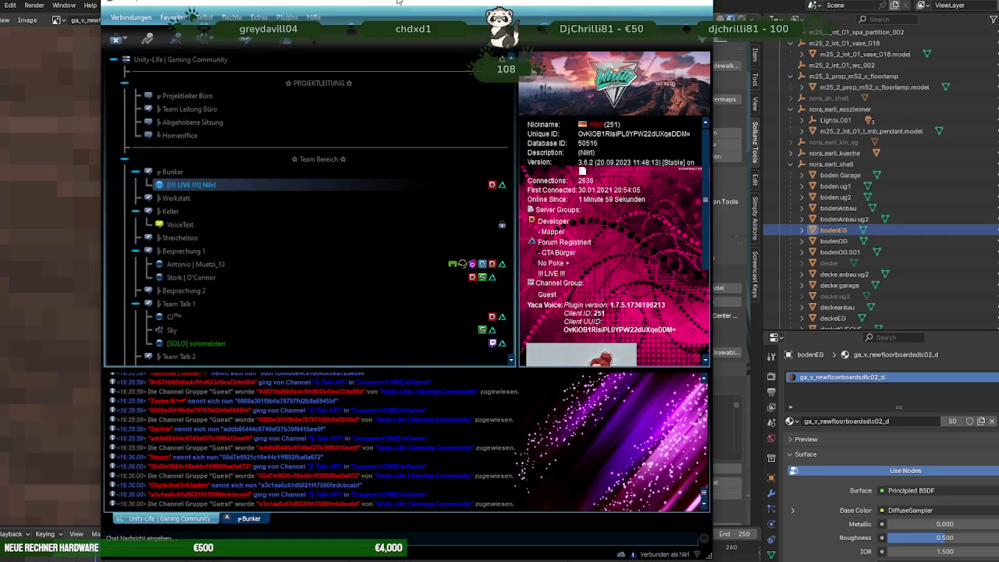
Step: Scroll back through the TeamSpeak 3 chat log, return to the newest messages, then Alt+Tab away
double_click(380, 14)
key(super+Down)
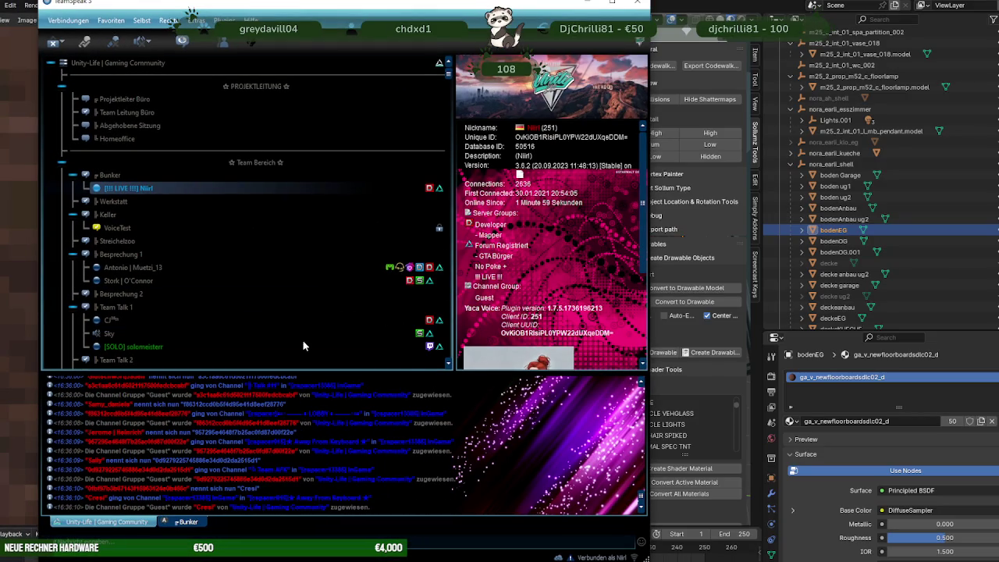
scroll(up, 3)
scroll(up, 3)
scroll(up, 3)
scroll(up, 3)
scroll(up, 3)
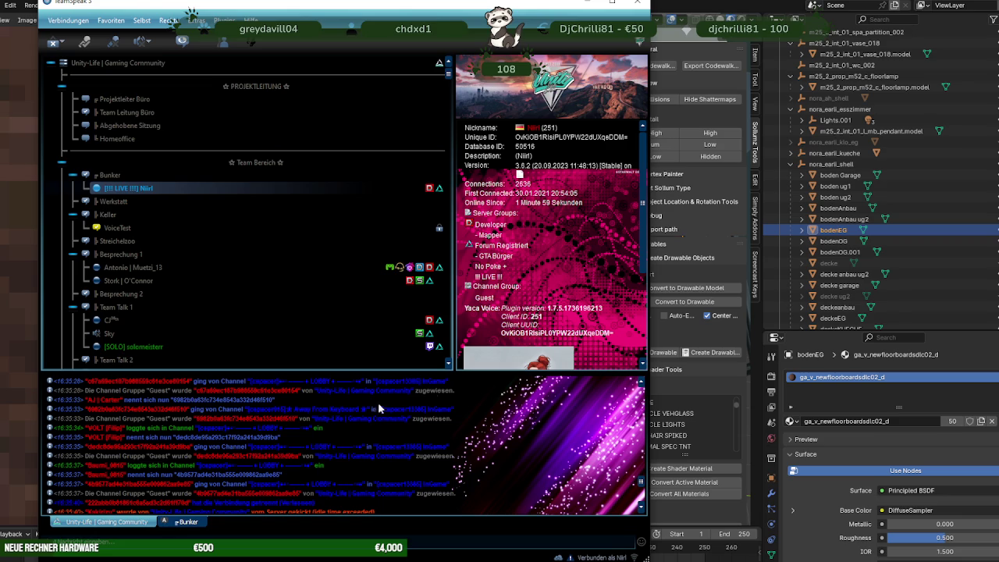
scroll(up, 3)
scroll(up, 3)
scroll(up, 3)
scroll(up, 3)
scroll(up, 3)
scroll(up, 3)
scroll(up, 3)
scroll(up, 3)
scroll(up, 3)
scroll(up, 3)
scroll(up, 3)
scroll(up, 3)
scroll(up, 3)
scroll(up, 3)
scroll(up, 3)
scroll(up, 3)
scroll(up, 3)
scroll(up, 3)
scroll(up, 3)
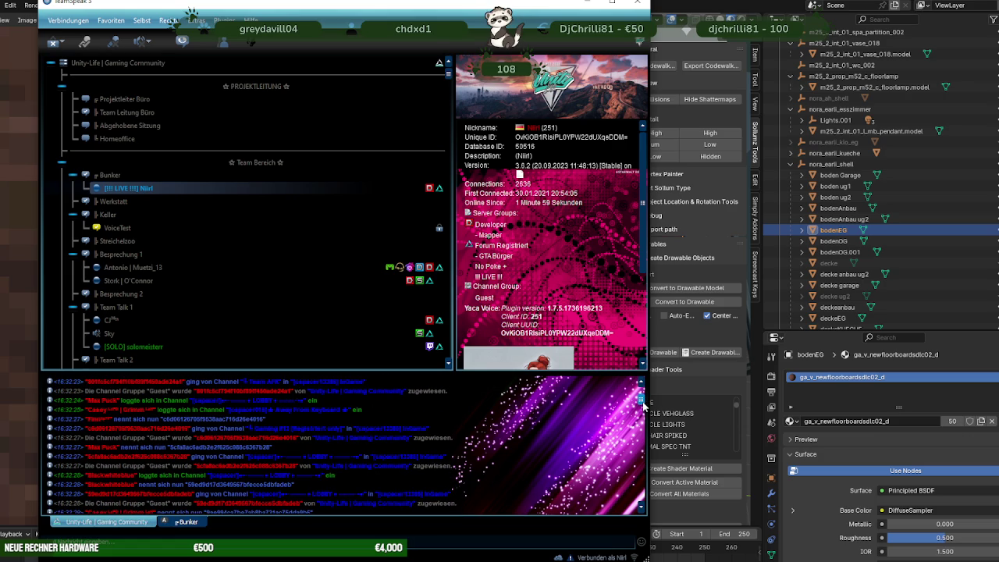
drag(641, 394, 638, 531)
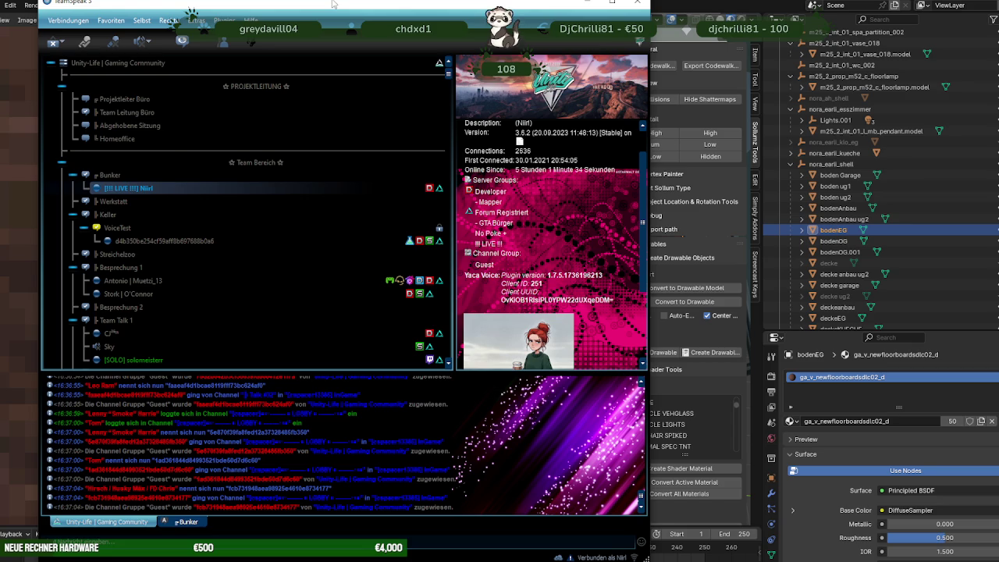
key(alt+Tab)
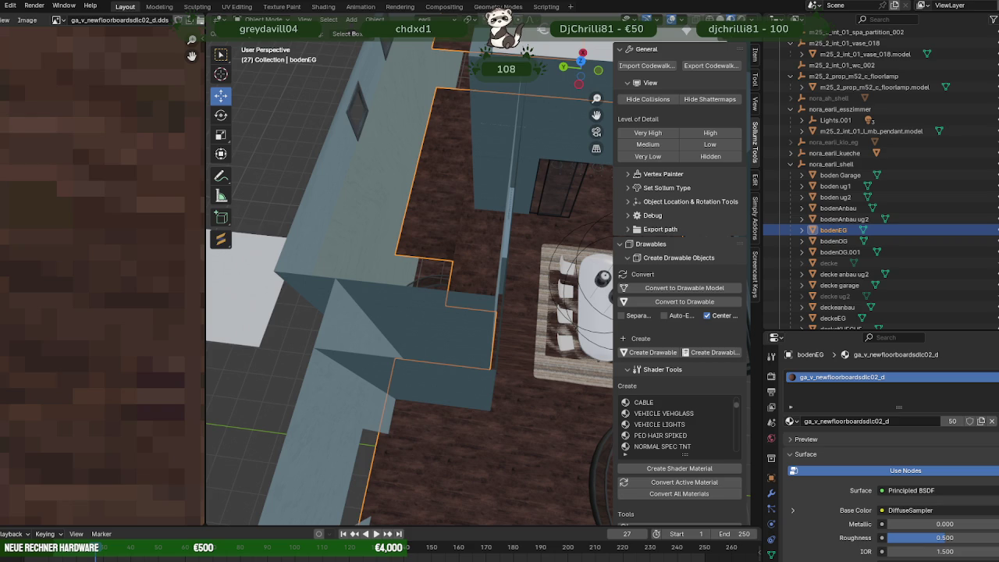
Step: Orbit and zoom onto the bodenEG floorboards by the spiral stair, then switch to the Twitch browser
drag(388, 383, 493, 334)
scroll(up, 3)
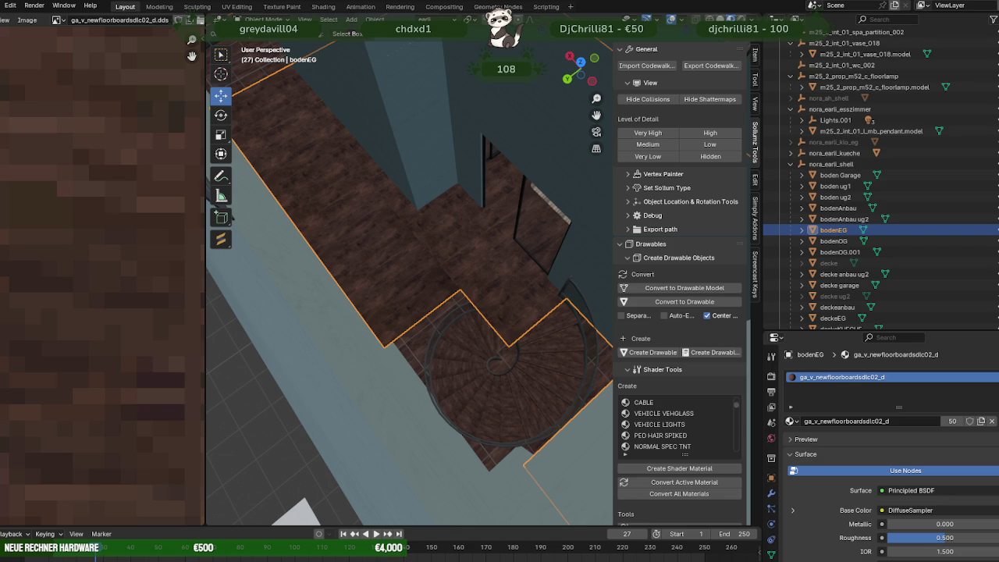
key(alt+Tab)
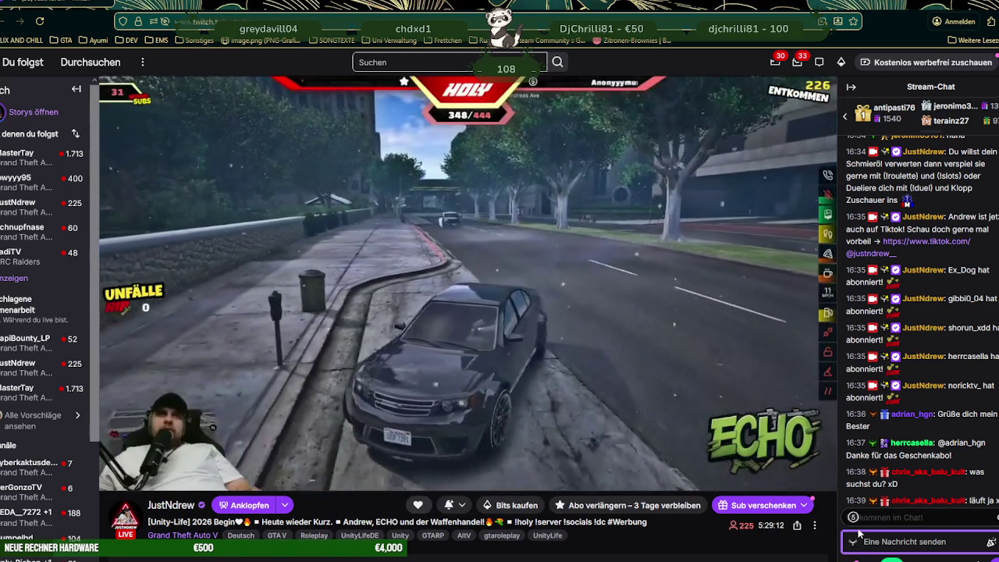
Step: Send the chat replies 'nein das mit absicht weg' and 'die ipl in der das war ist entladen'
text(nein)
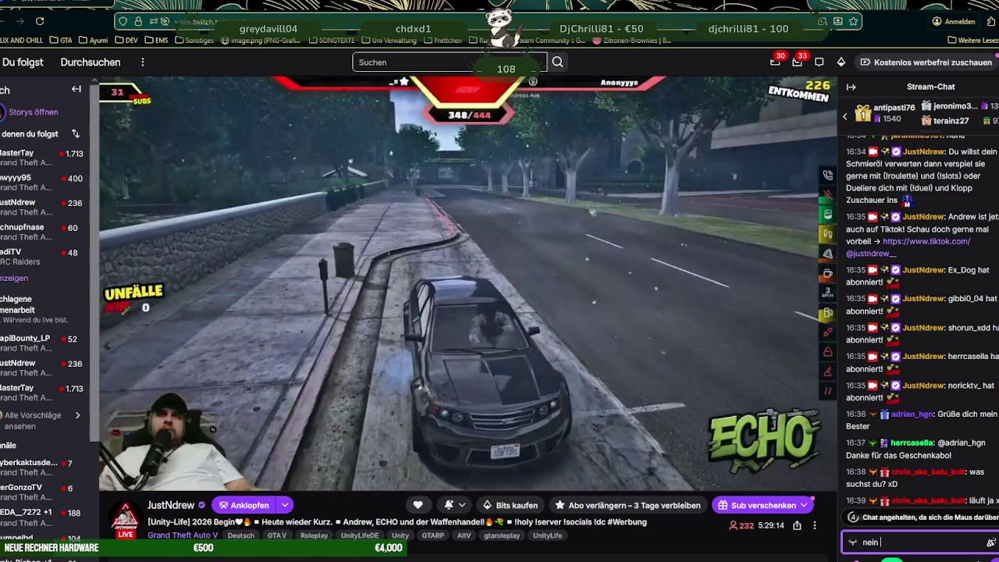
text( das mit absicht weg)
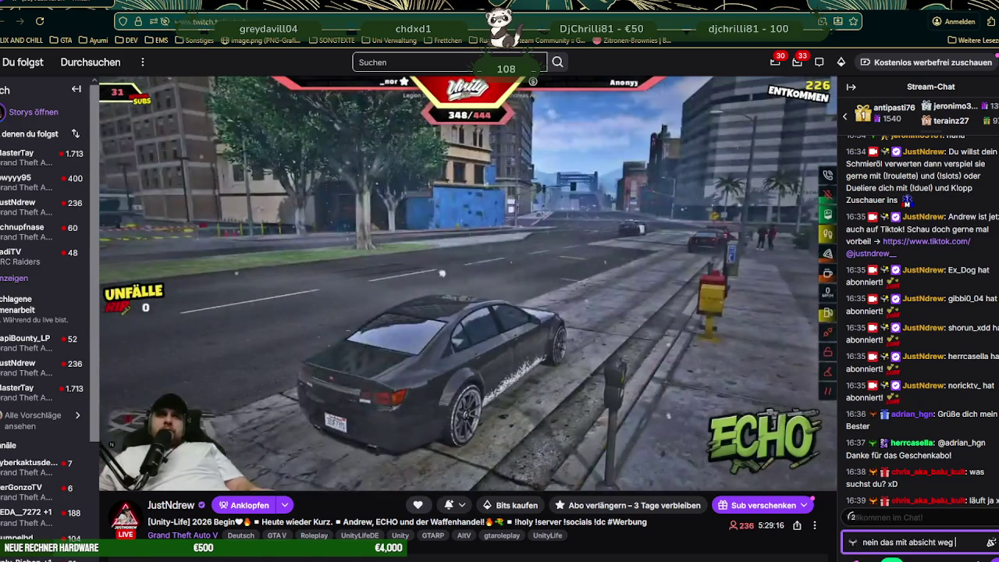
key(Return)
text(die )
text(ipl in)
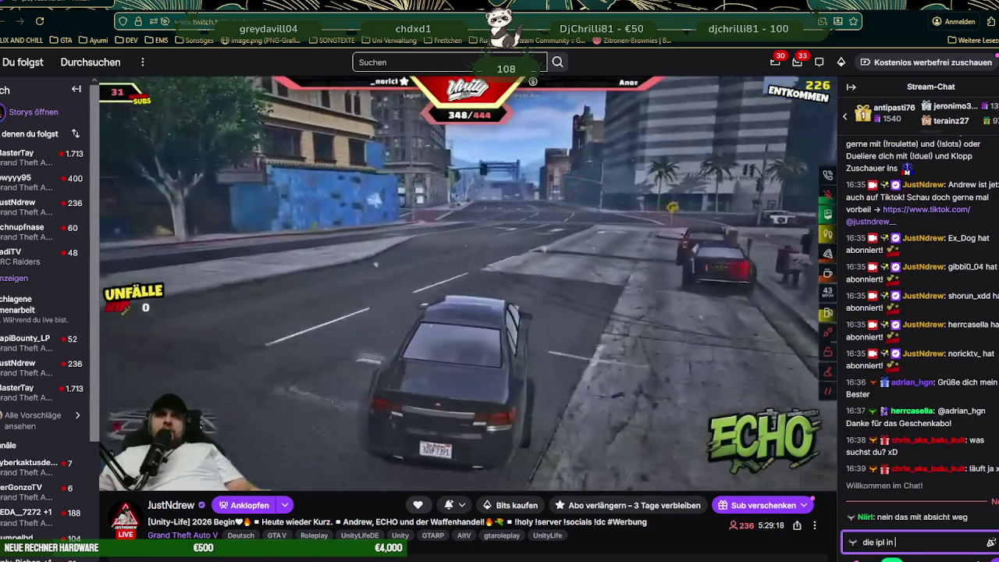
text( der das war ist )
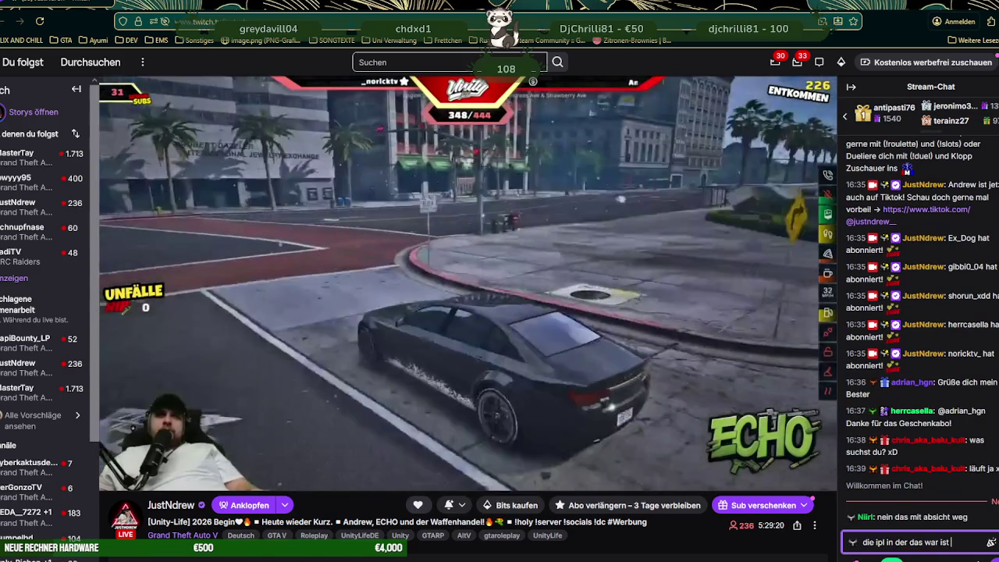
text(entladen)
key(Return)
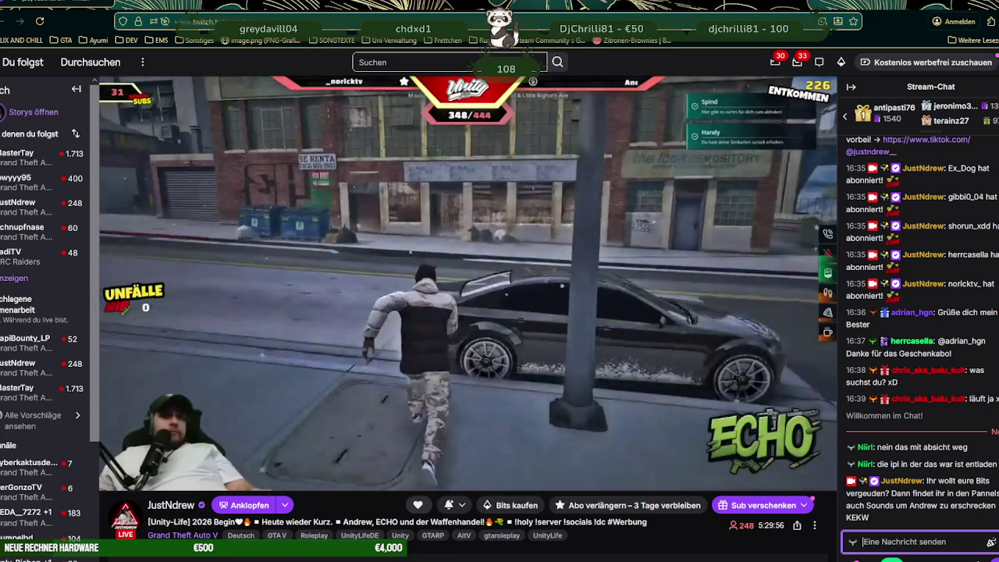
Step: Send a reply explaining things must be unloaded and loaded first, ending 'sek wieder da. 😅'
text(ja maik muss ja auc)
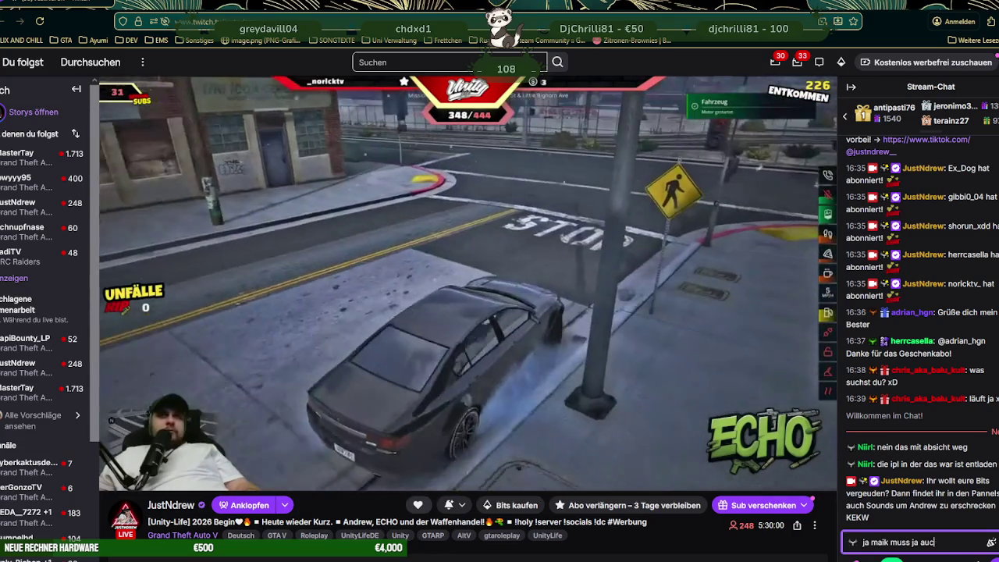
text(h erst mal en)
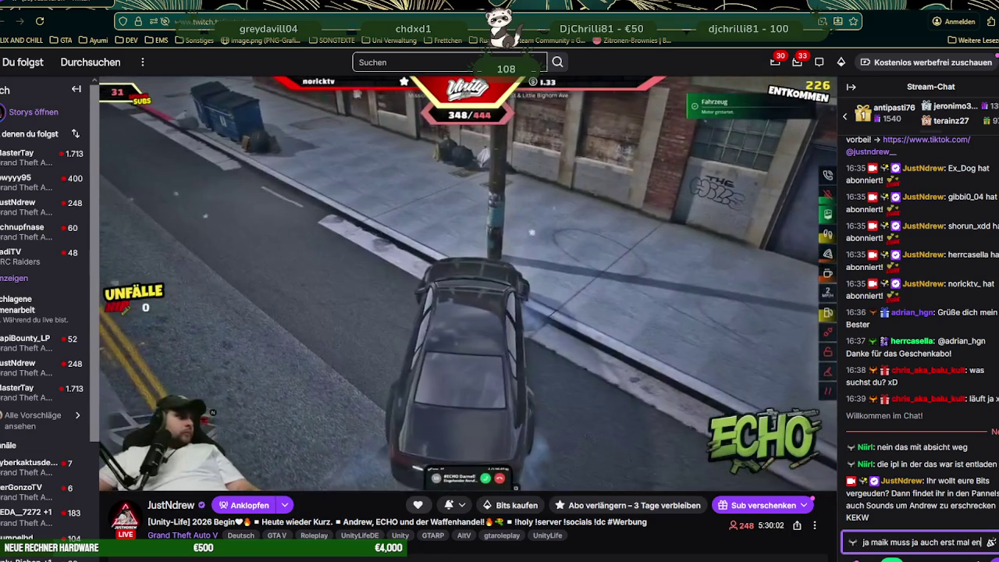
text(tladen und la)
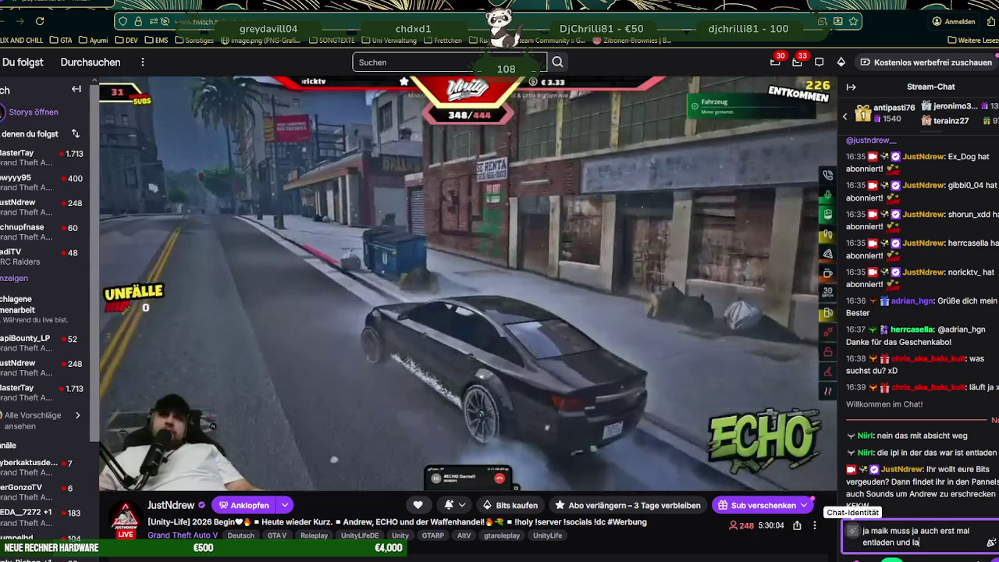
text(den was er haben w)
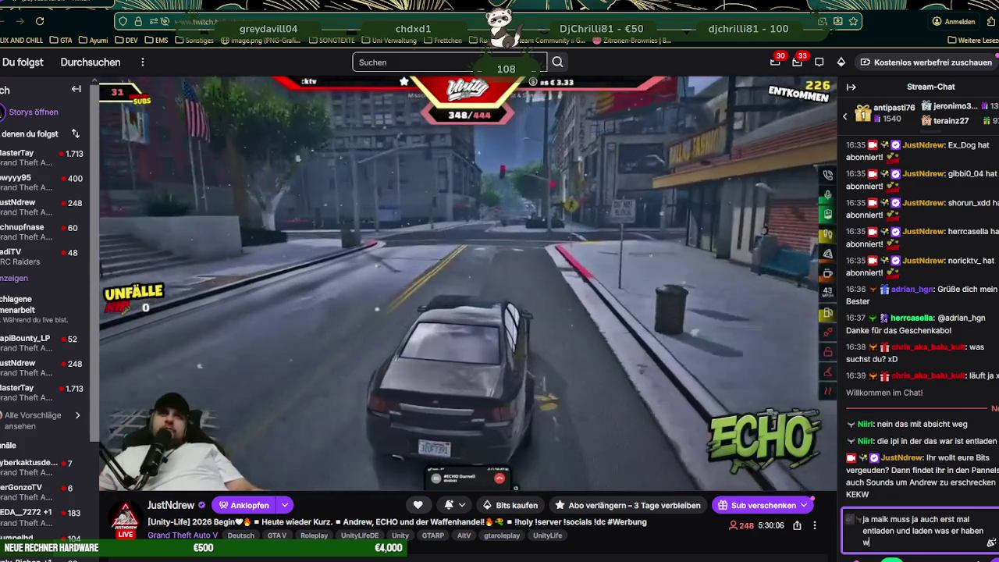
text(ill der server ist ja e)
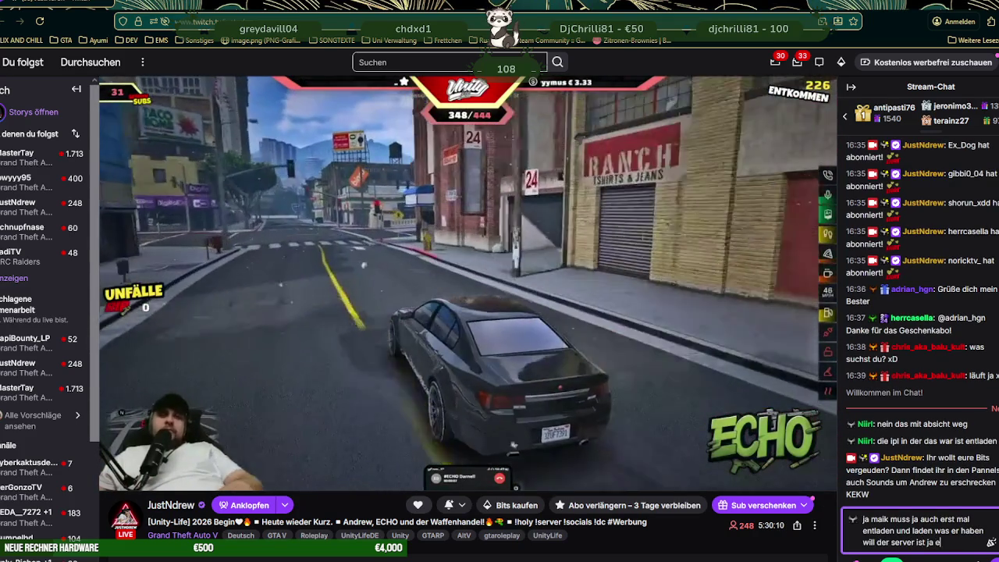
text(rst seit 23)
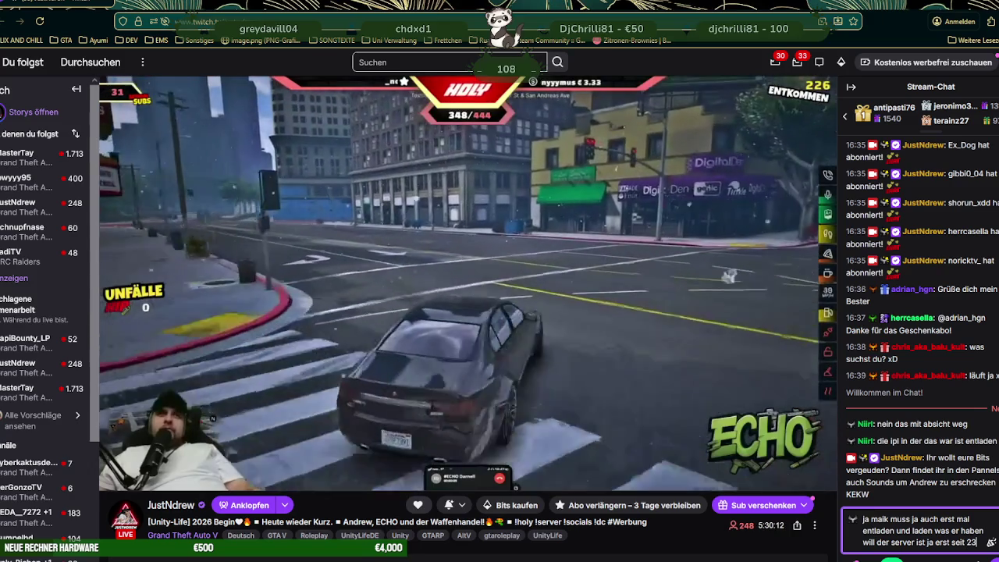
key(BackSpace)
text(sek wieder da. 😅)
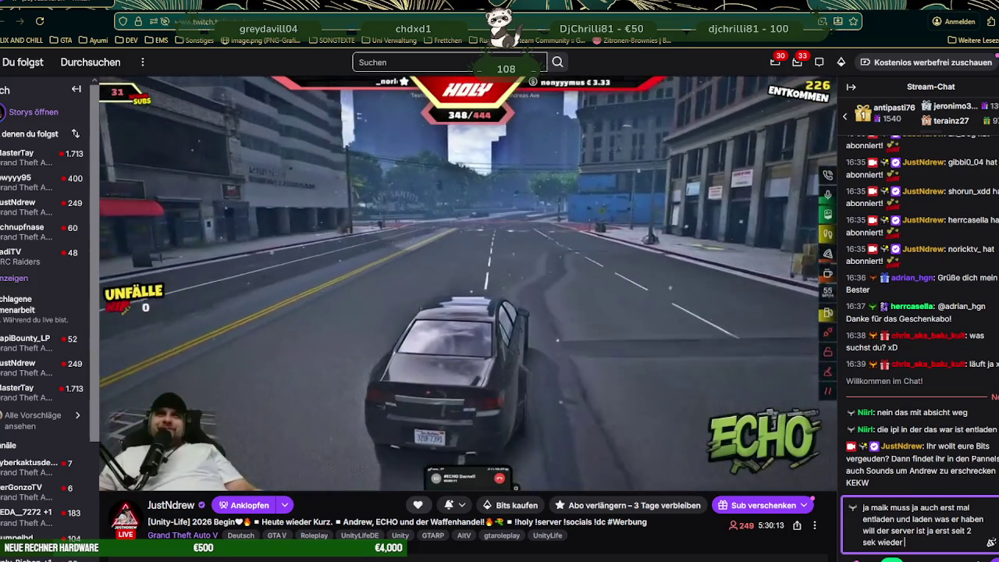
key(Return)
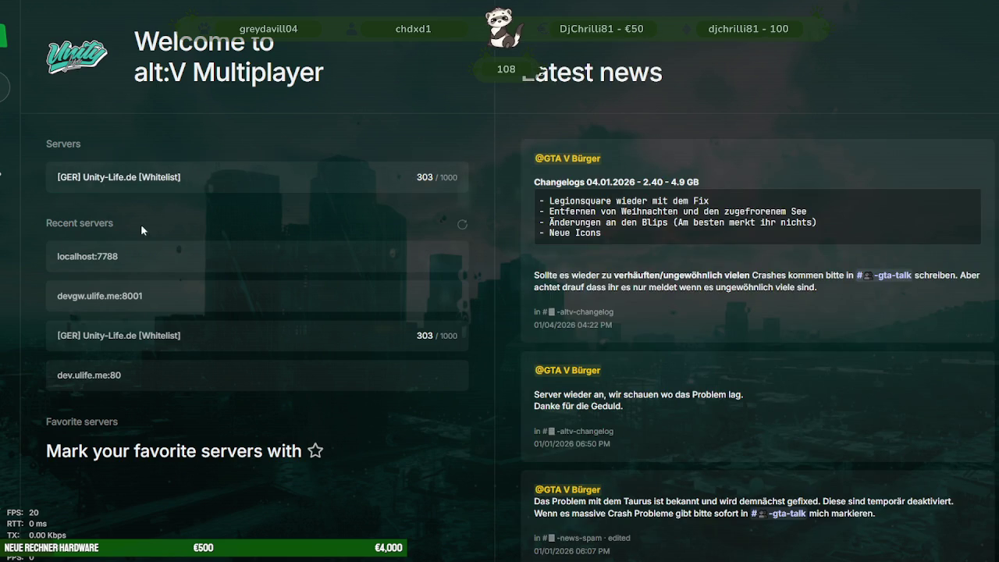
Step: Select the [GER] Unity-Life.de [Whitelist] server in the Servers list and connect to it
click(159, 184)
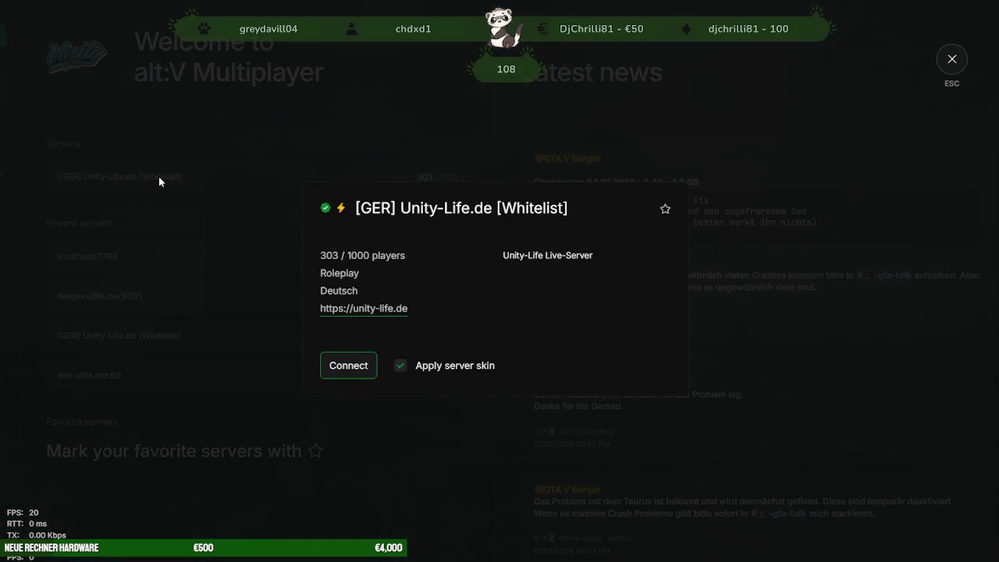
click(355, 363)
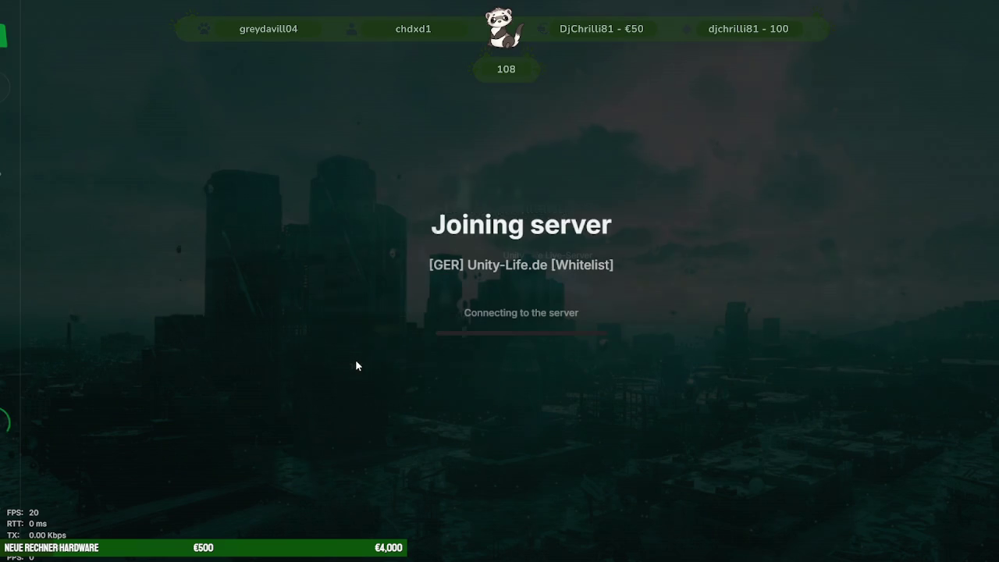
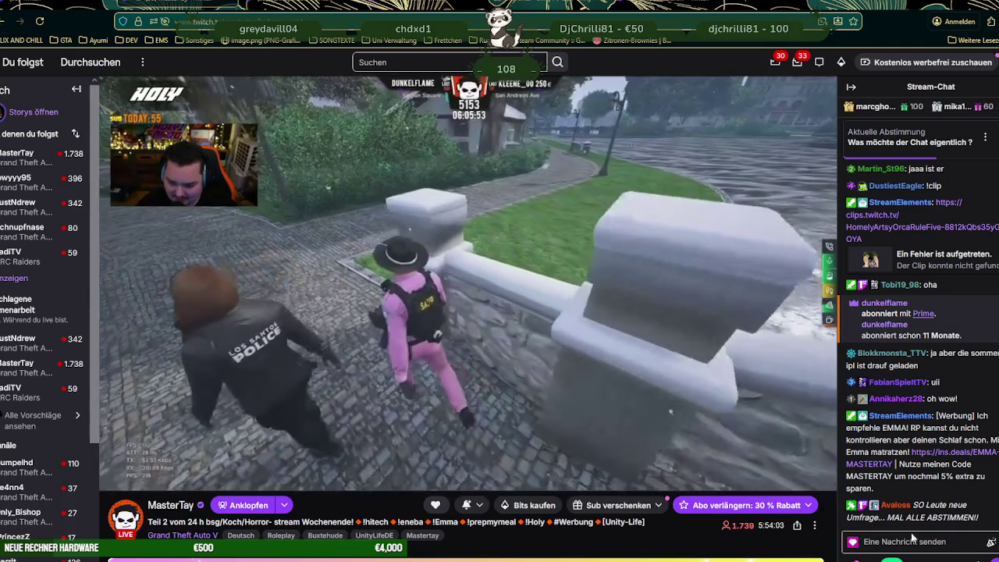
Step: Focus the 'Eine Nachricht senden' chat box beside the GTA V roleplay stream
click(919, 541)
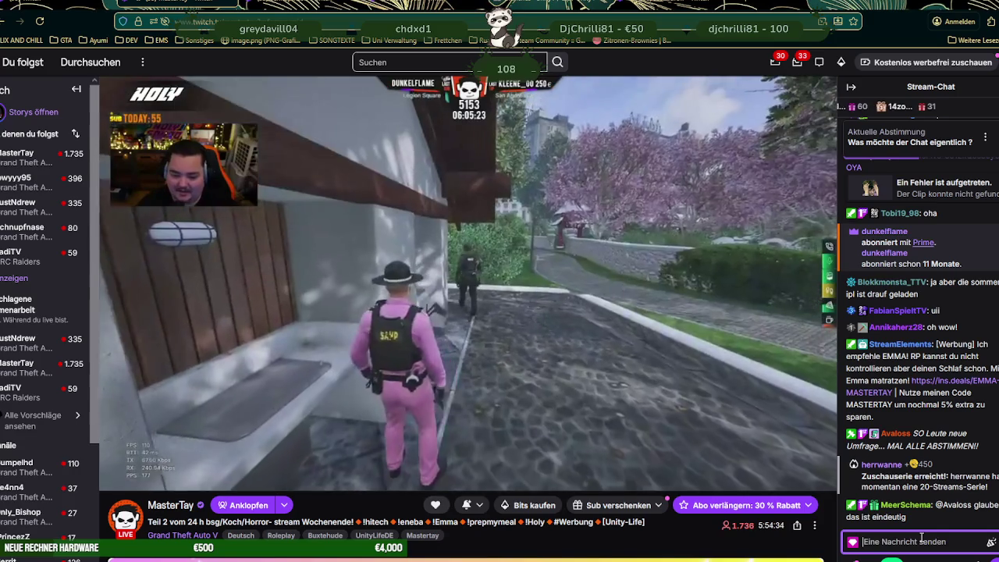
Step: Post 'mittlerers klo' and 'schau da mal rein.' in the stream chat
text(mittlers kl)
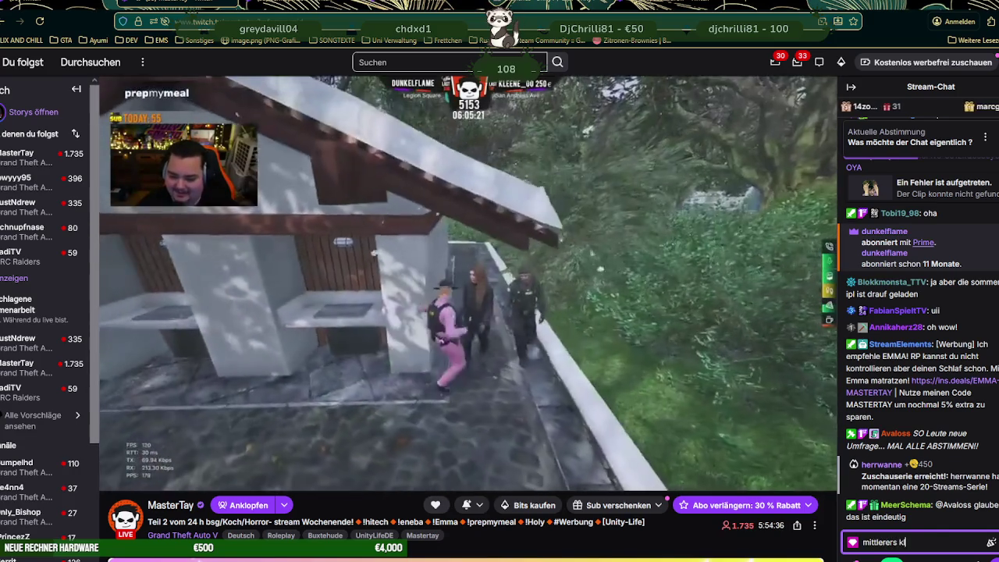
text(o)
key(Return)
text(schau)
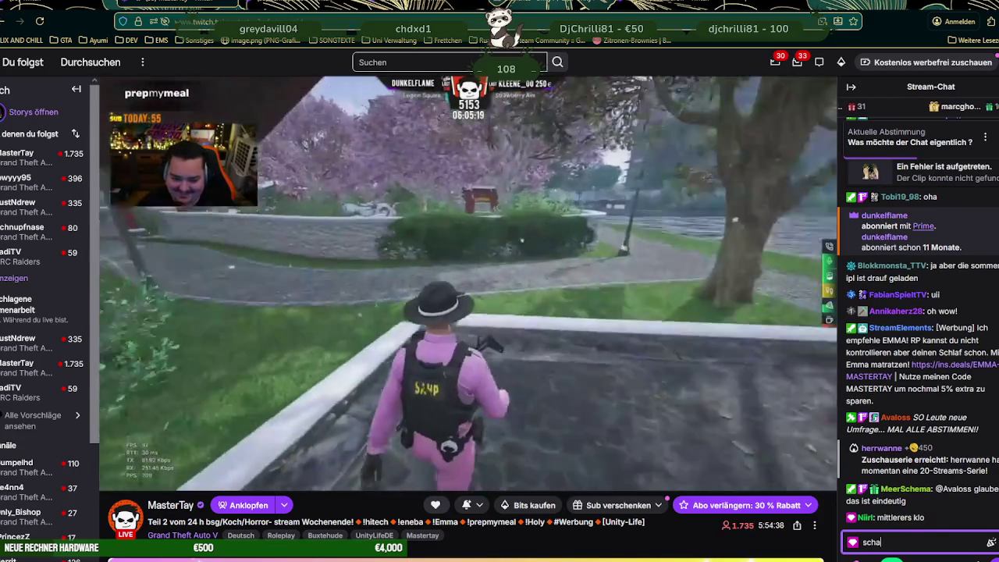
text( da mal r)
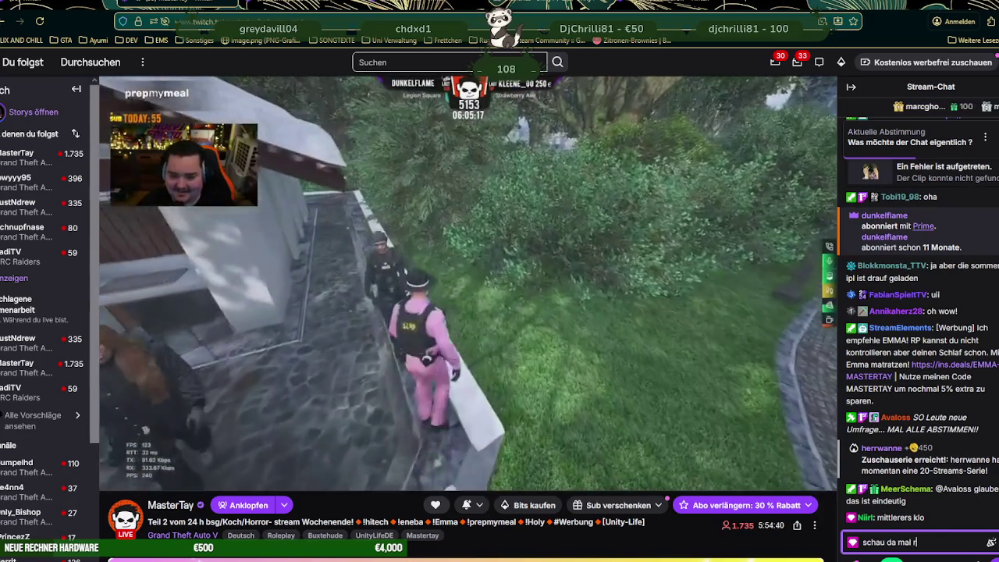
text( :))
key(Return)
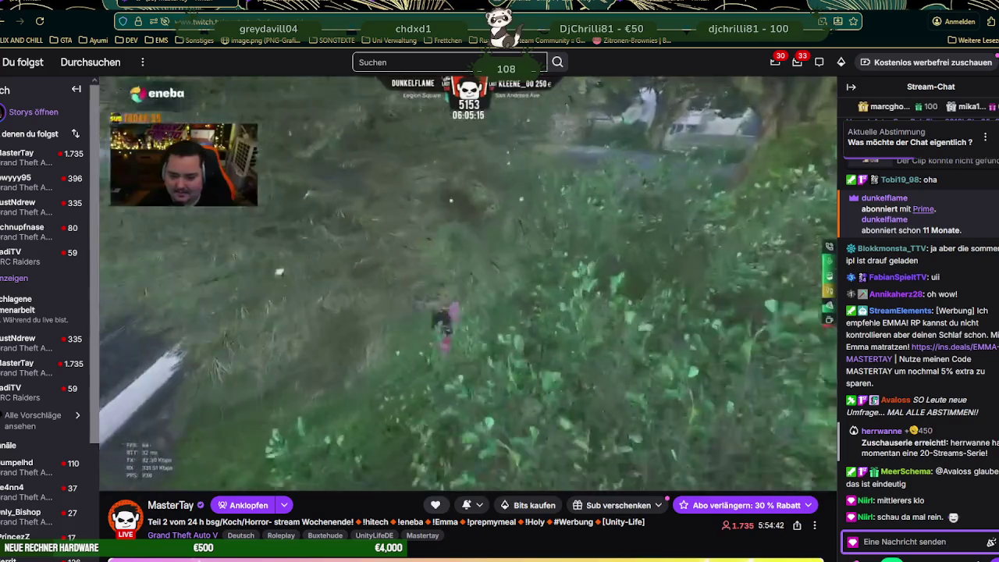
Step: Post 'also seeseitig mittleres klo' and 'schau genau drauf. 😇' in the stream chat
text(also seeseitig mittleres klo)
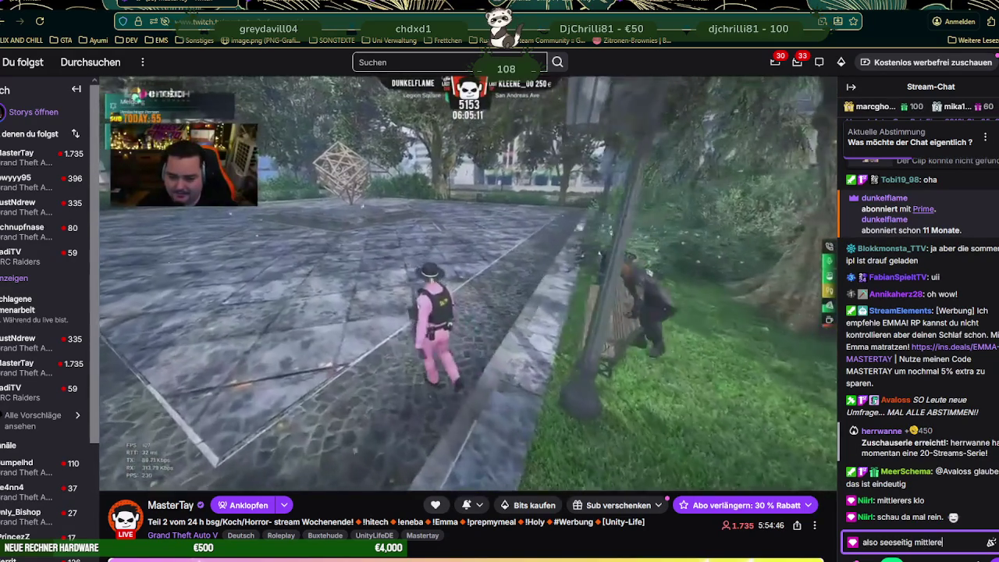
key(Return)
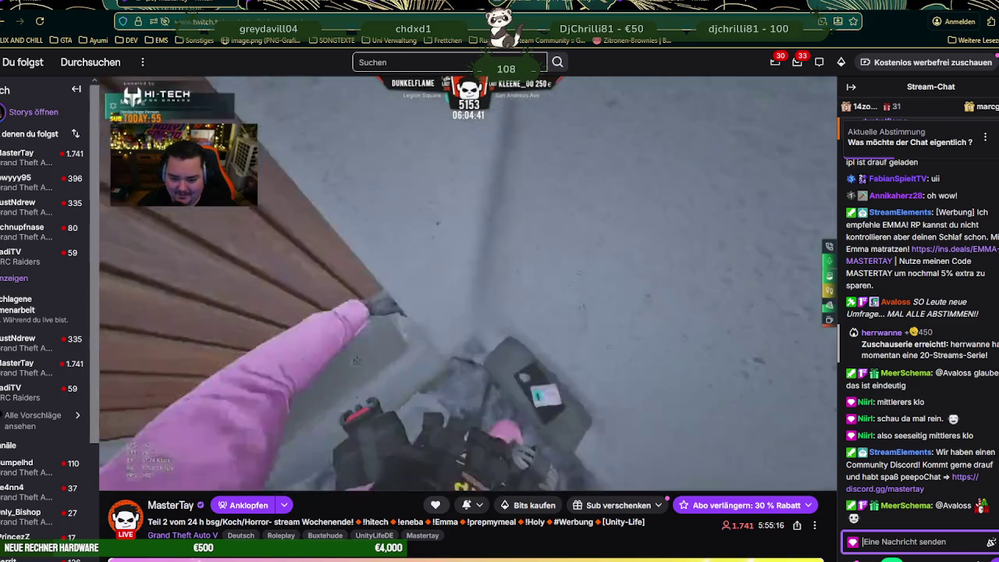
text(schau genau )
text(drauf. 😇)
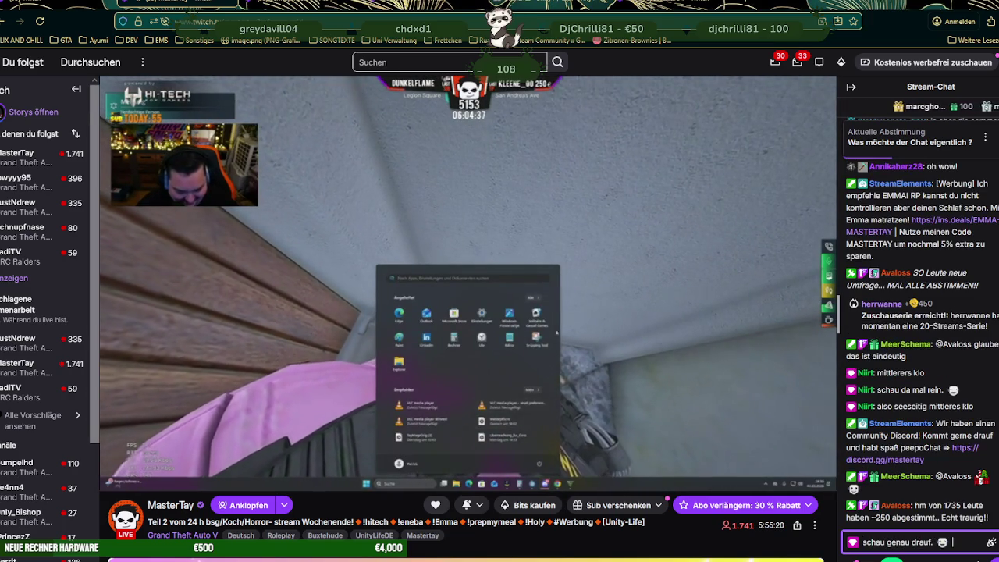
key(Return)
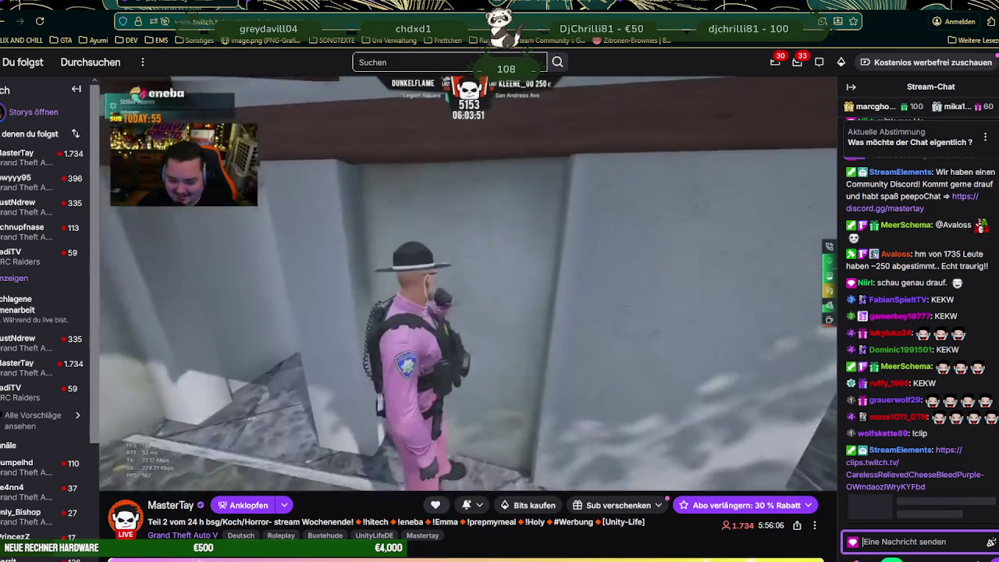
Step: Send 'dexus weiss das schon. :)' to the stream chat
text(dexus weiss das sc)
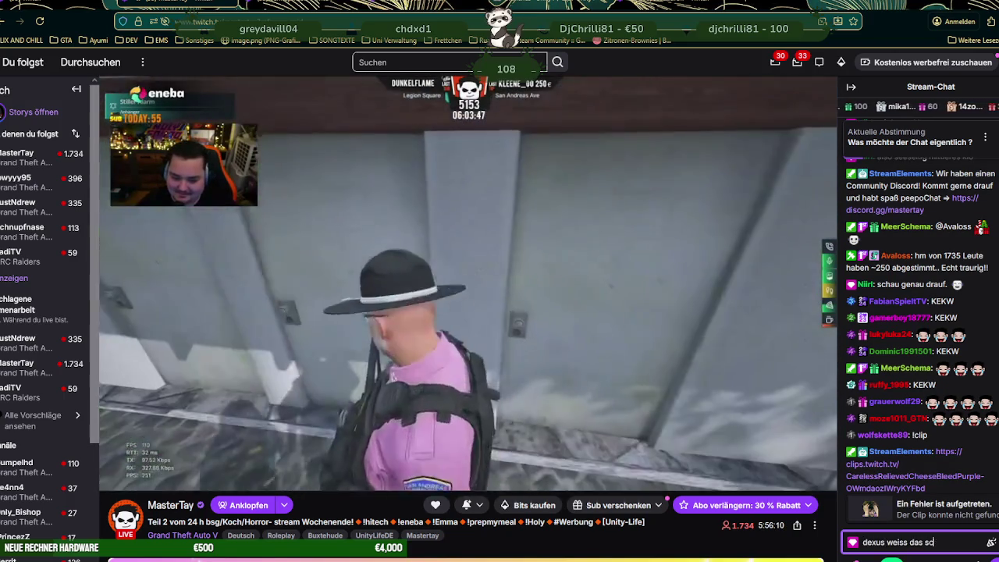
text(hon. :))
key(Return)
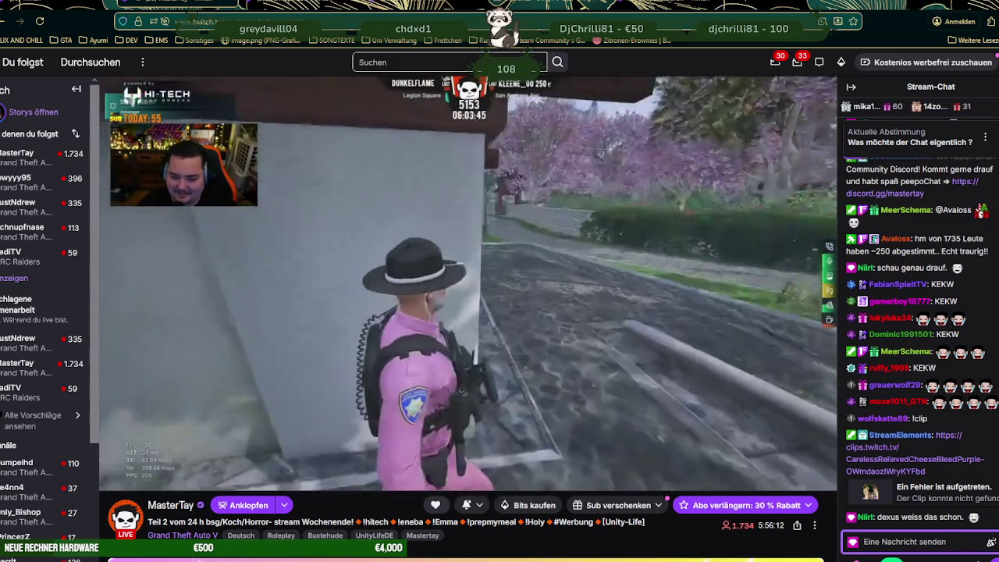